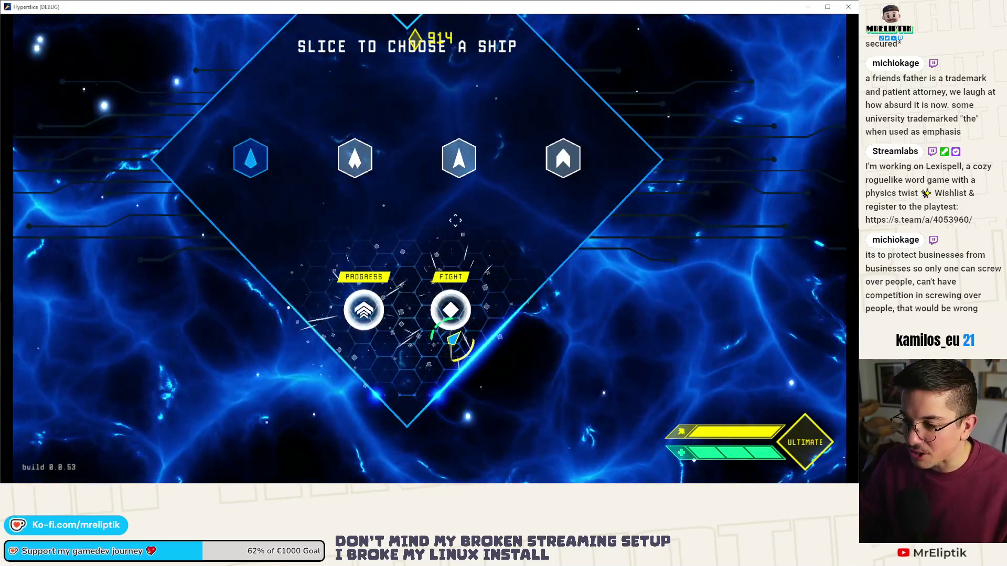
Start the Wave 0 fight and rerun add_ability 0 MARK_ENEMY_ from the console history
click(561, 205)
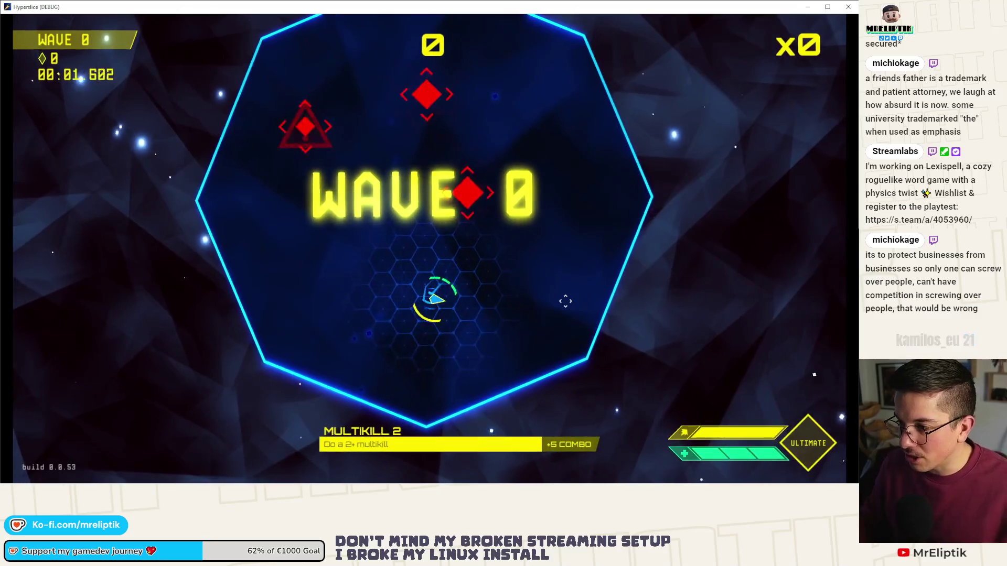
key(grave)
key(Up)
key(Up)
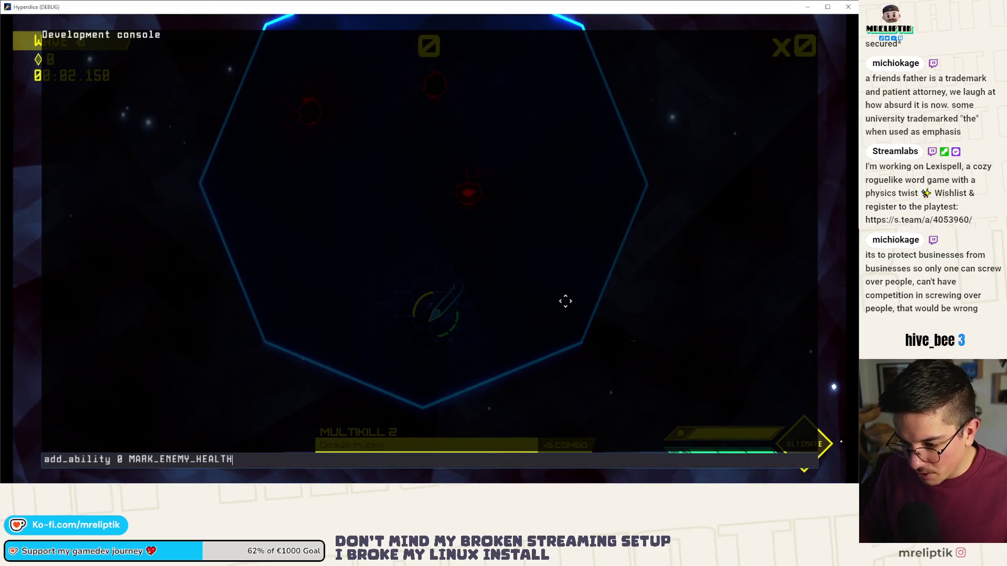
key(Down)
key(Up)
key(Up)
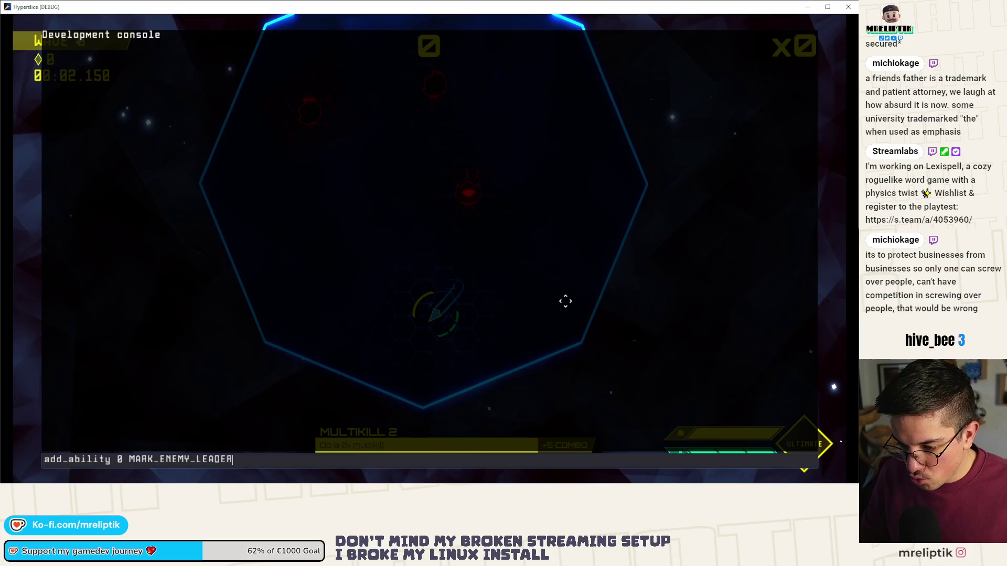
key(Up)
key(Up)
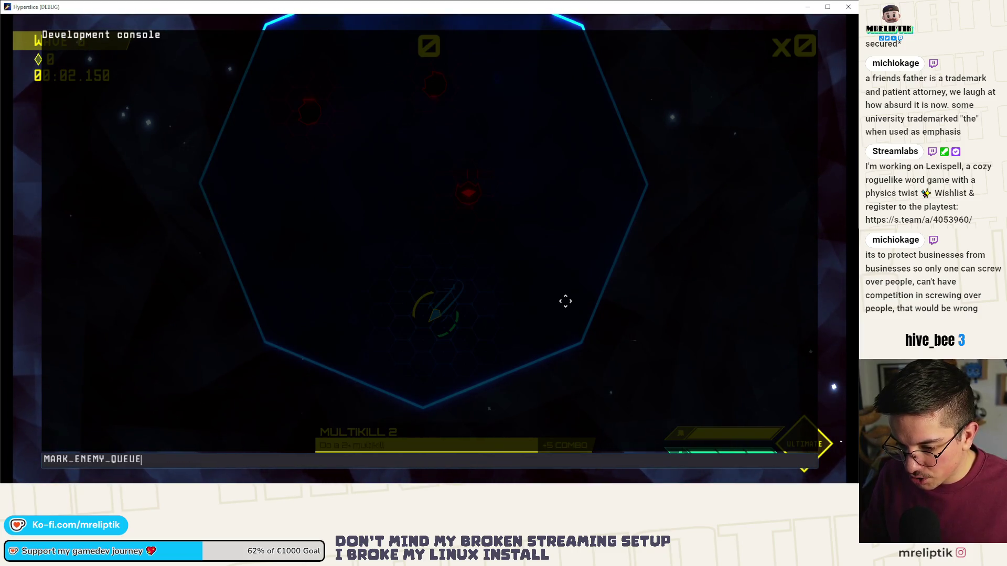
key(Down)
key(Return)
key(grave)
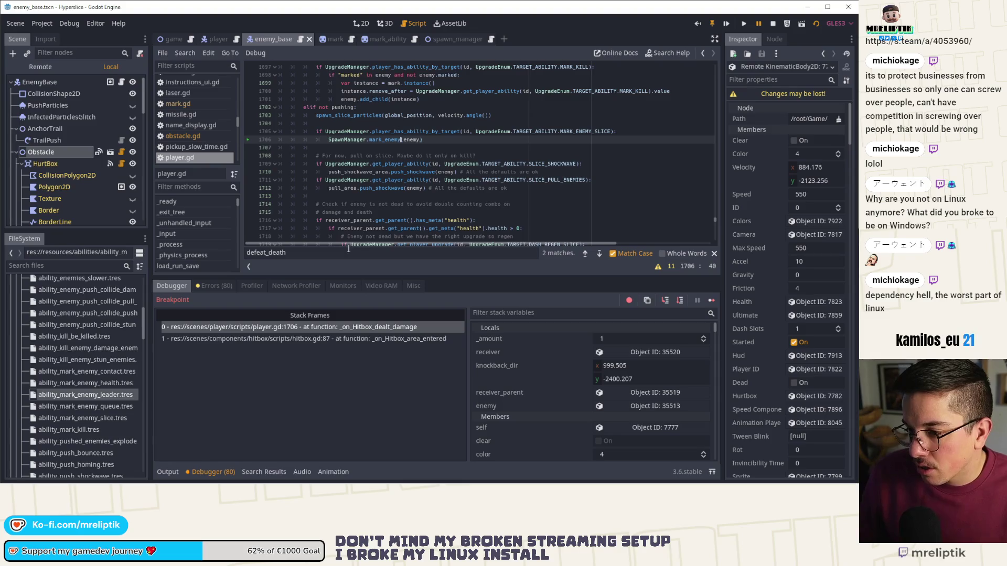
Collapse the Debugger panel to enlarge the player.gd view around the paused mark_enemy call
click(171, 474)
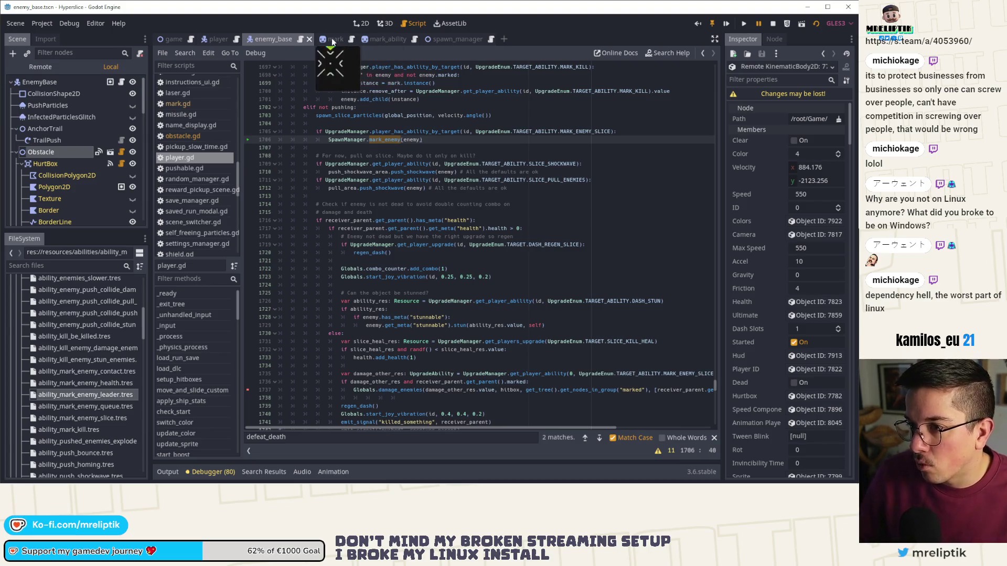
Open enemy_base.gd at the damage_enemies function
click(121, 82)
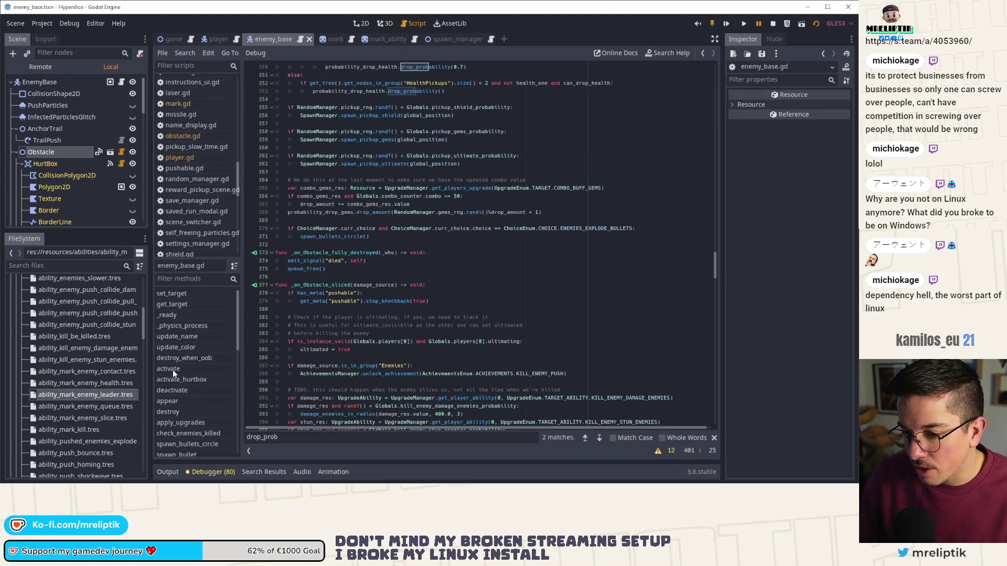
click(194, 433)
scroll(192, 430, down, 5)
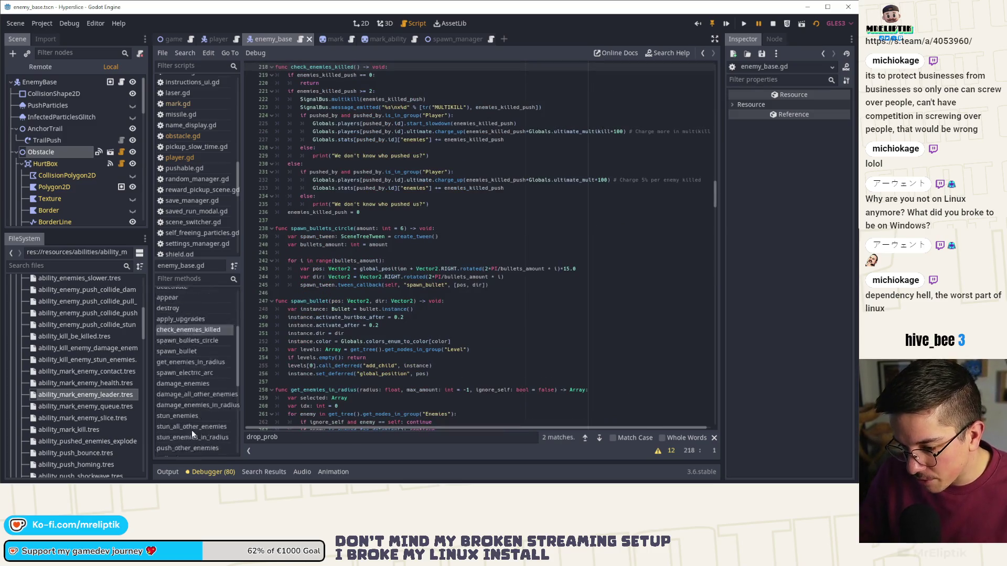
click(191, 364)
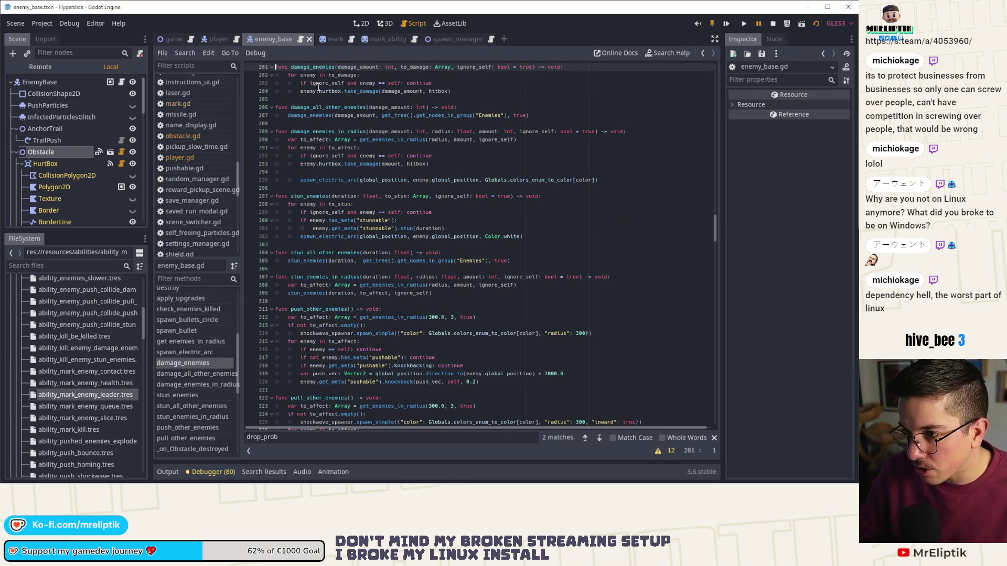
Add an enemy.obstacle.slice_fx() call after take_damage, save, and relaunch the game
click(457, 140)
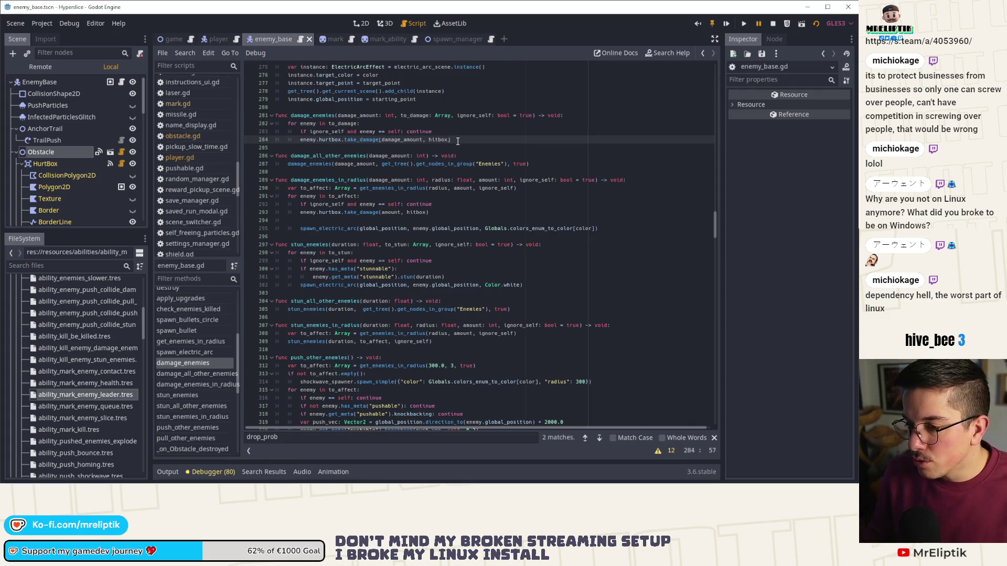
key(Return)
text(ene)
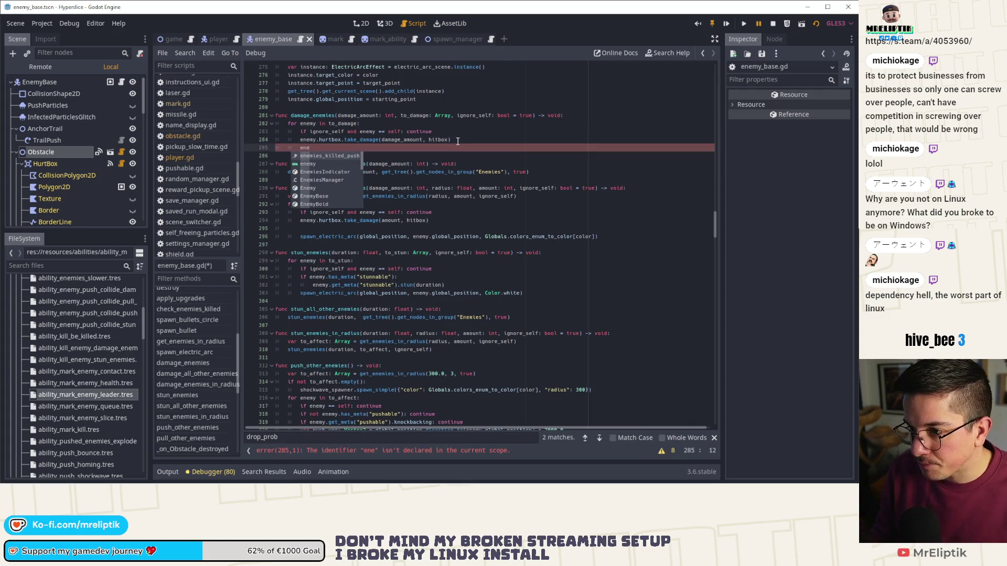
key(Down)
key(Return)
text(.obstacle.slice_fx()
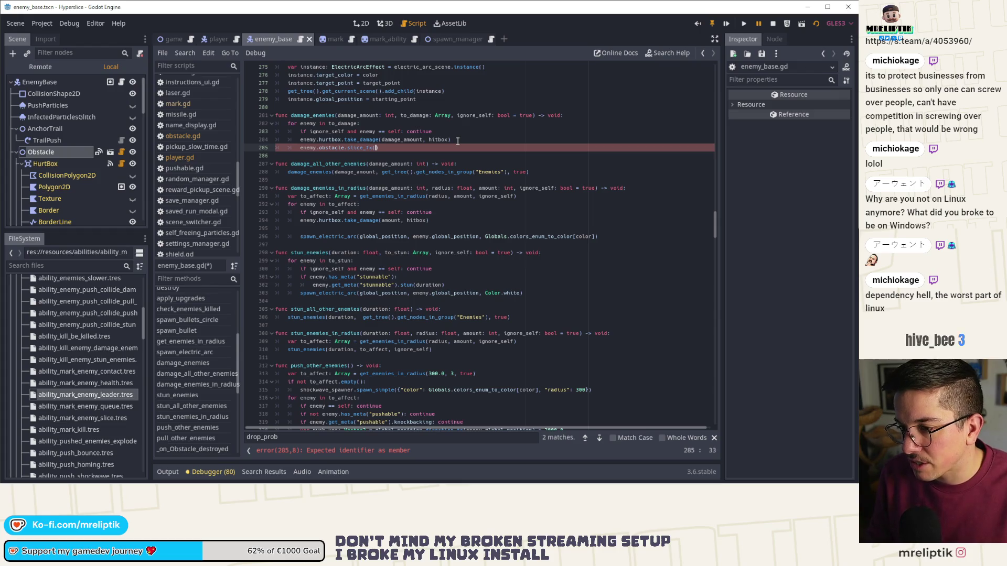
key(ctrl+s)
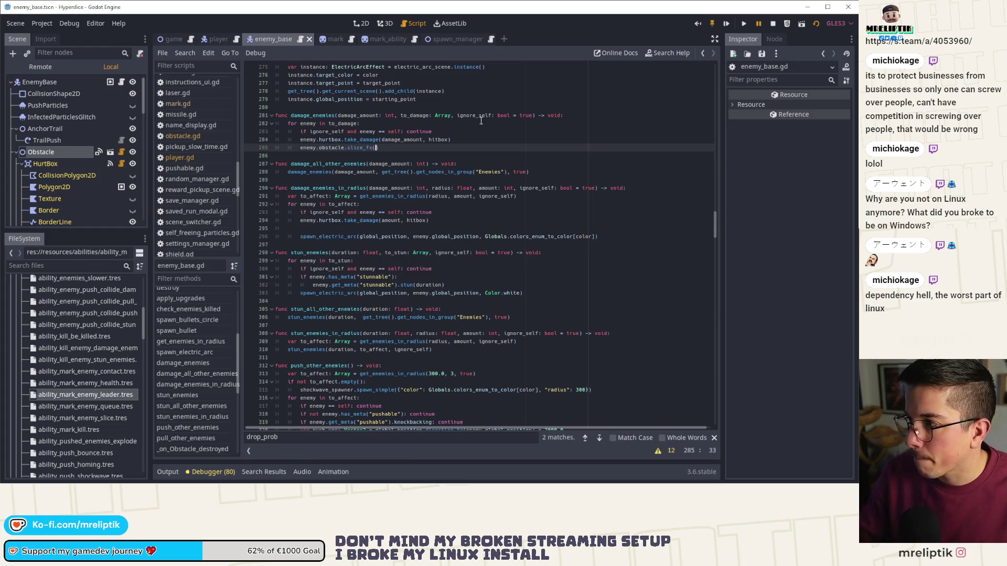
click(785, 19)
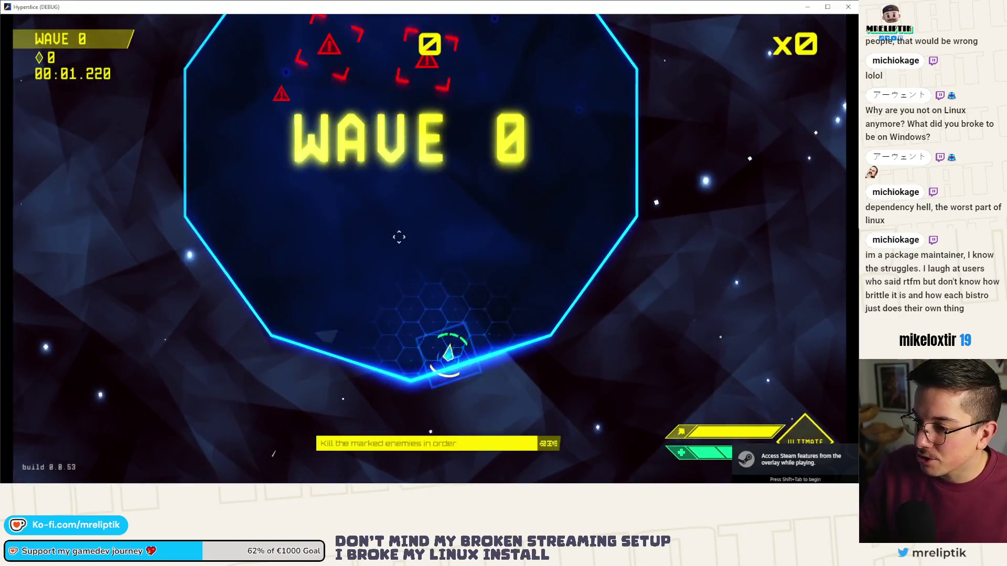
Give player 0 MARK_ENEMY_QUEUE and MARK_ENEMY_SLICE, then return to the hub
key(grave)
key(Up)
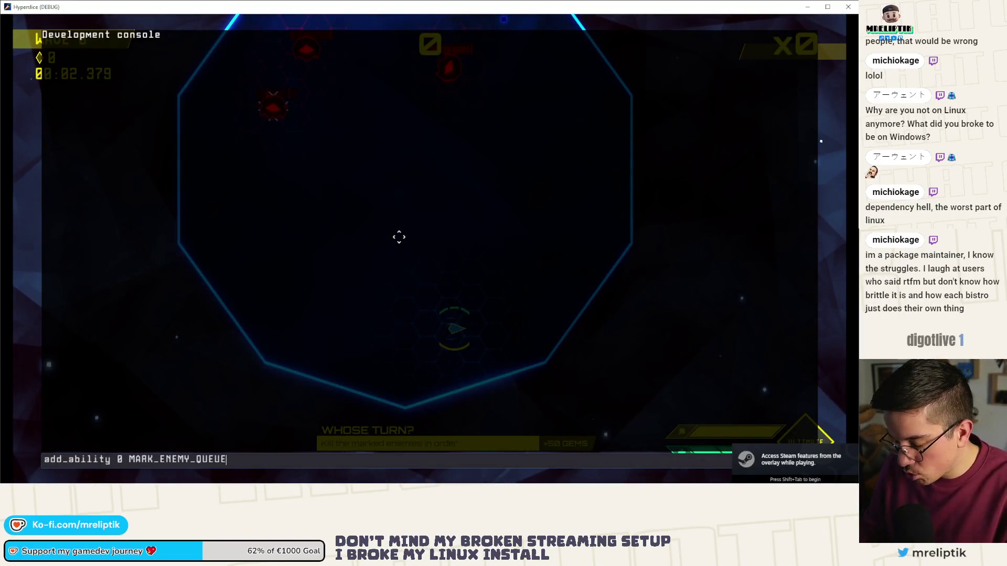
key(Return)
key(Up)
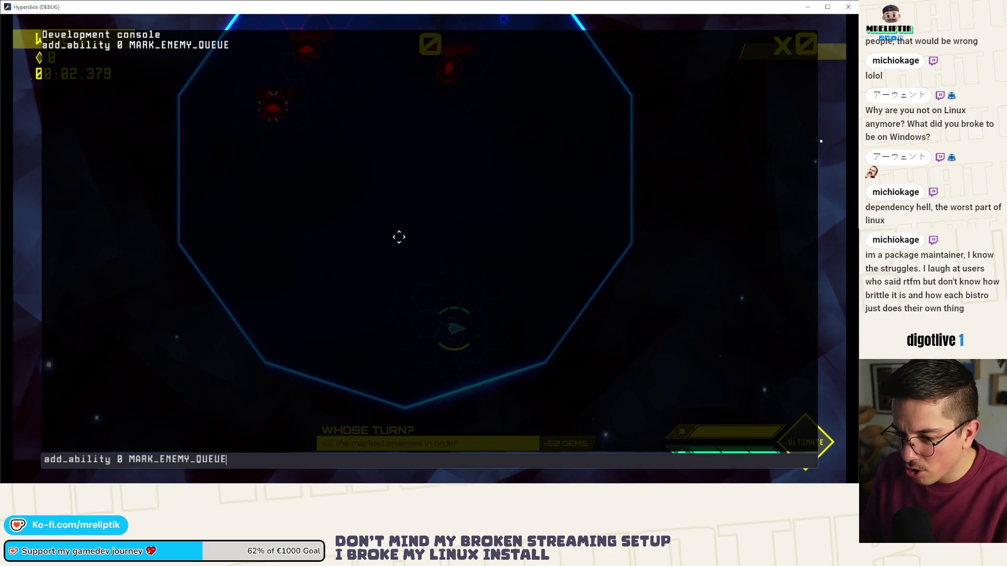
key(BackSpace)
key(BackSpace)
key(BackSpace)
text(SLICE)
key(Return)
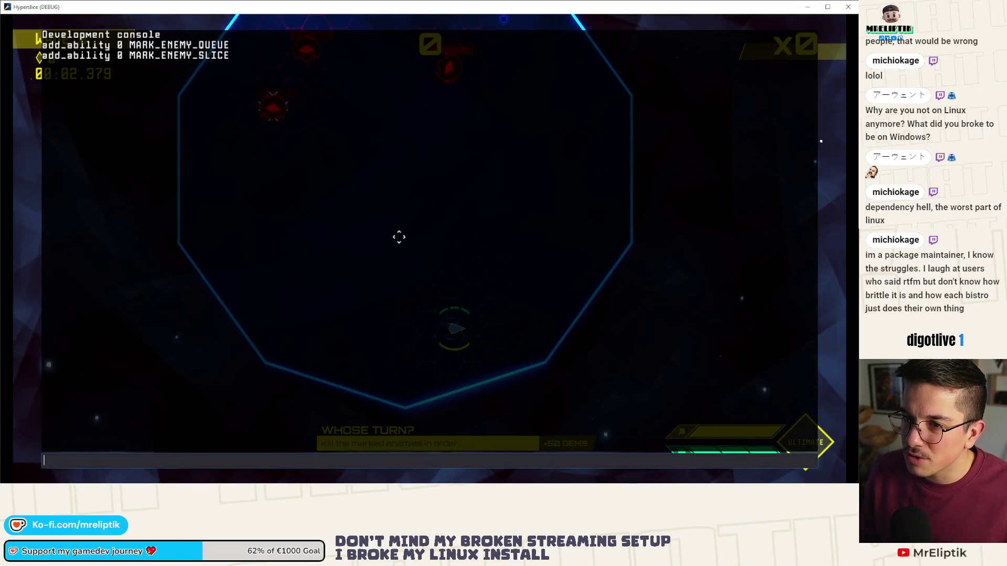
key(Escape)
key(Down)
key(Return)
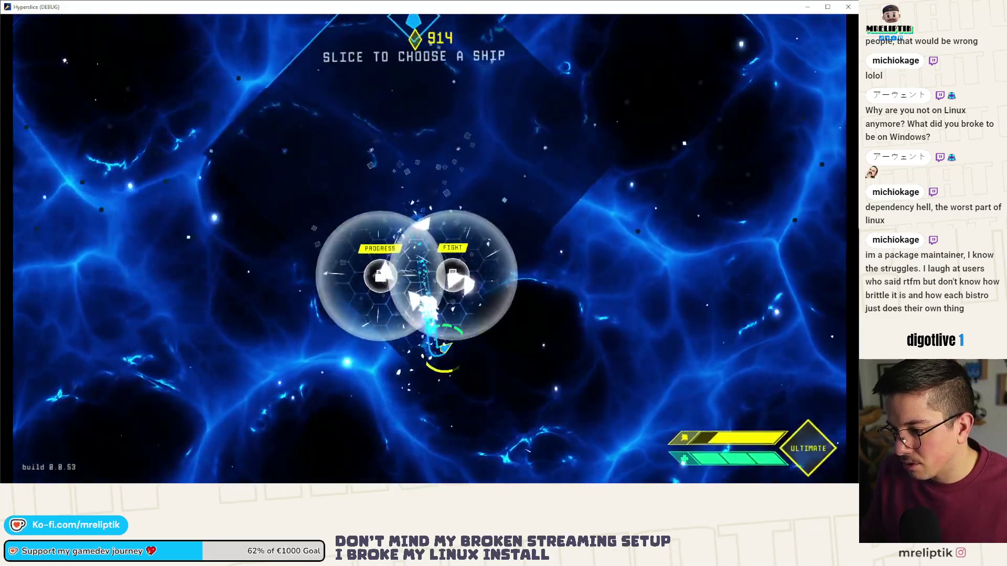
In the new fight, regrant MARK_ENEMY_SLICE and run spawn_enemy_health EnemyShooter 2 3
key(grave)
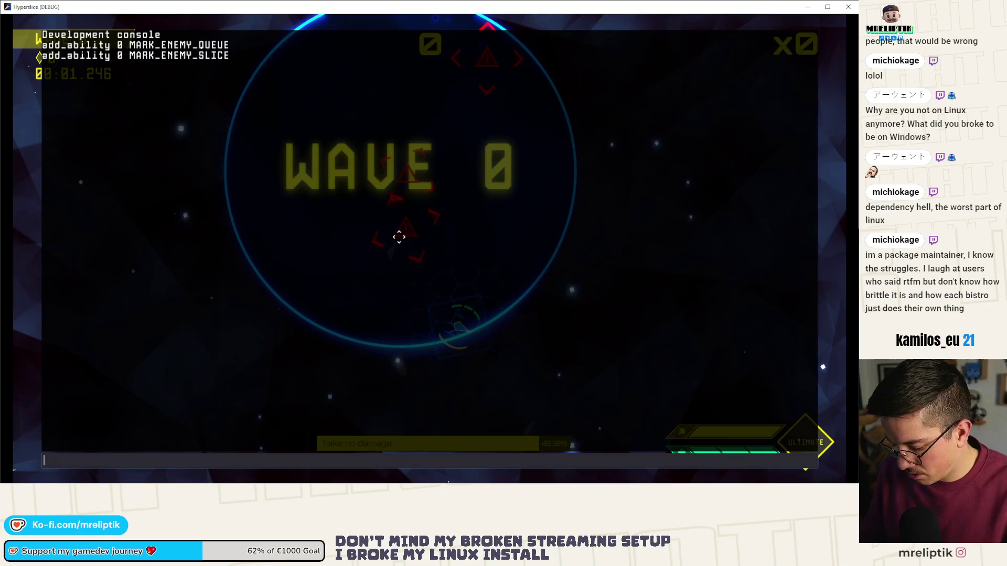
key(Up)
key(grave)
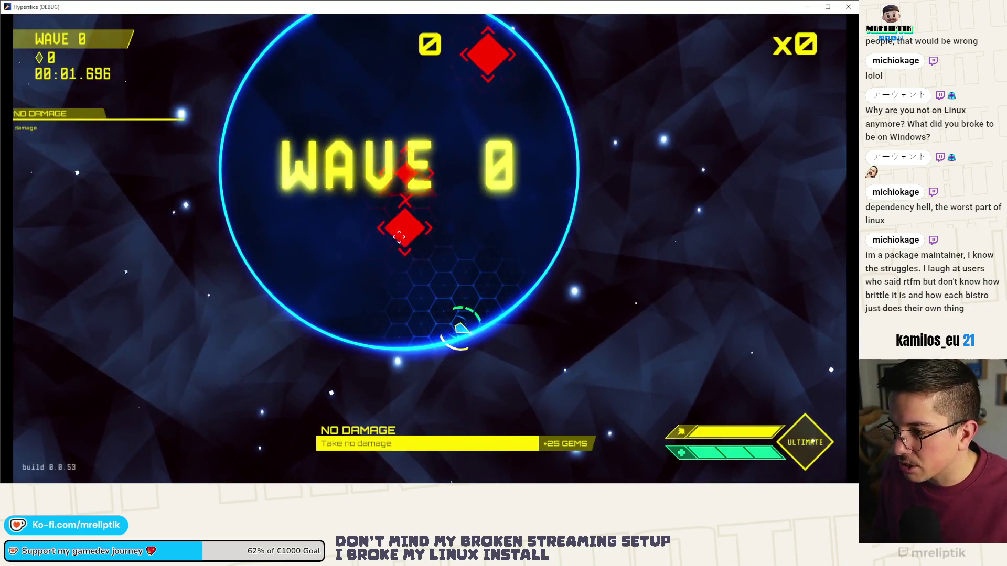
key(grave)
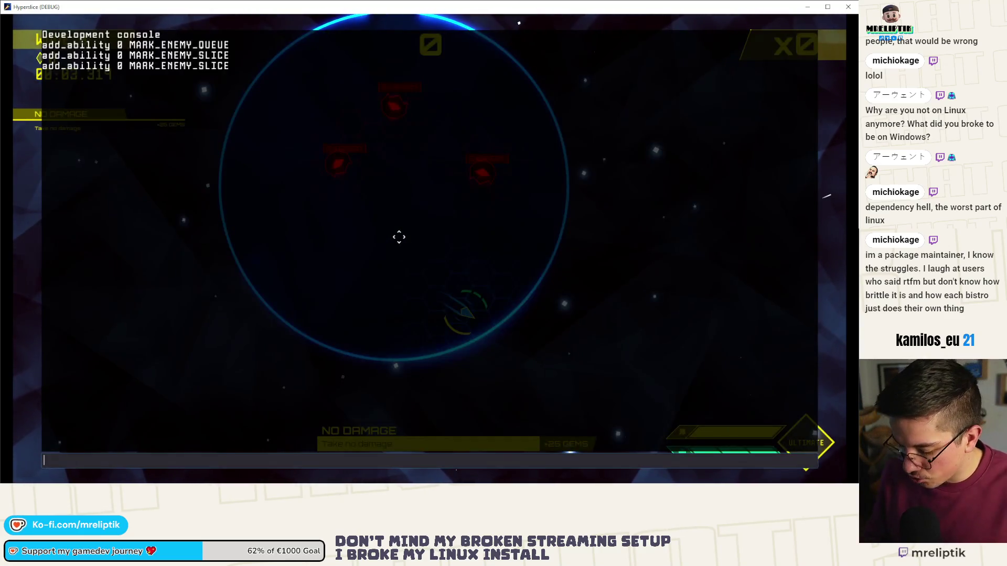
key(Up)
key(Up)
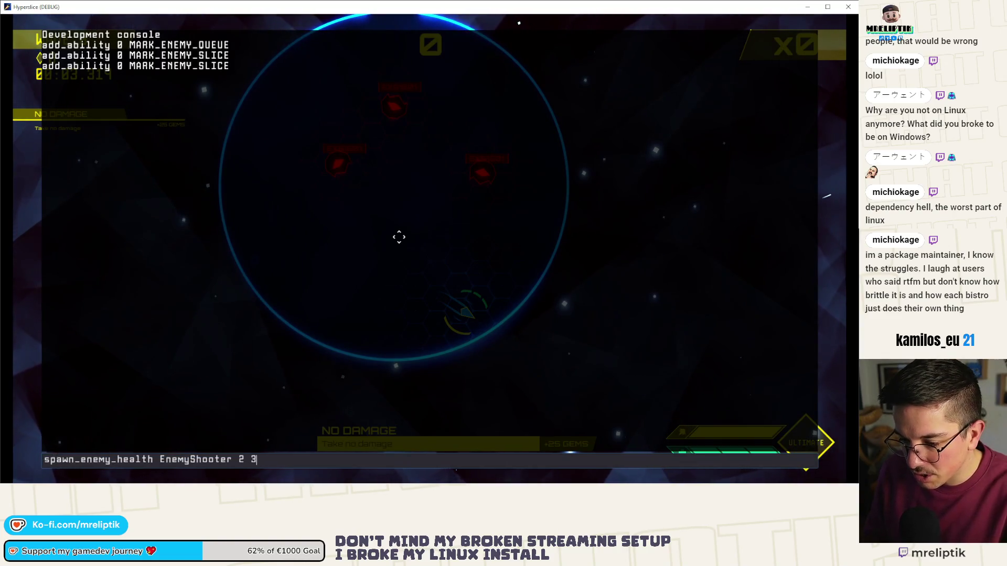
key(Return)
key(grave)
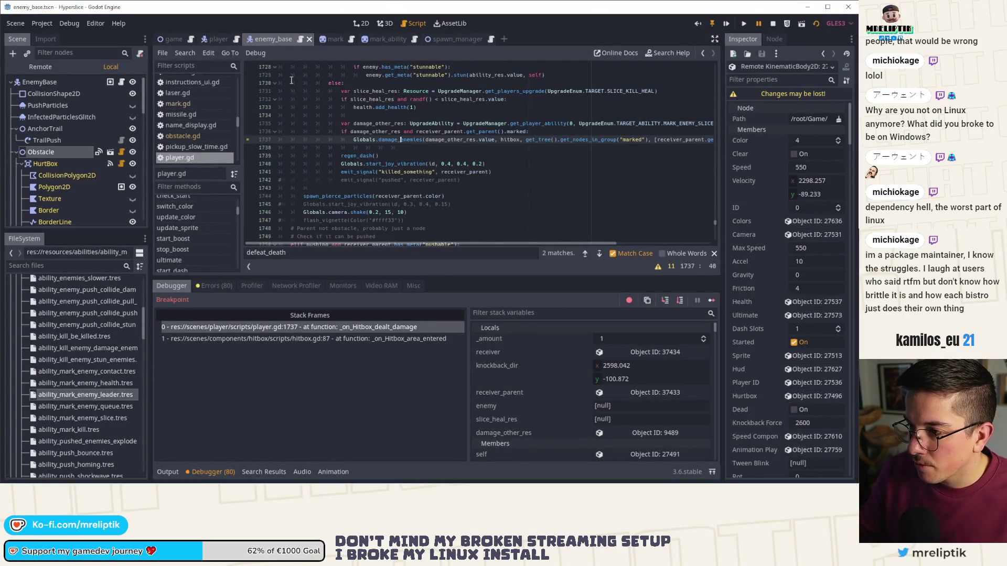
Continue past the player.gd line 1737 breakpoint so the game keeps running
click(712, 300)
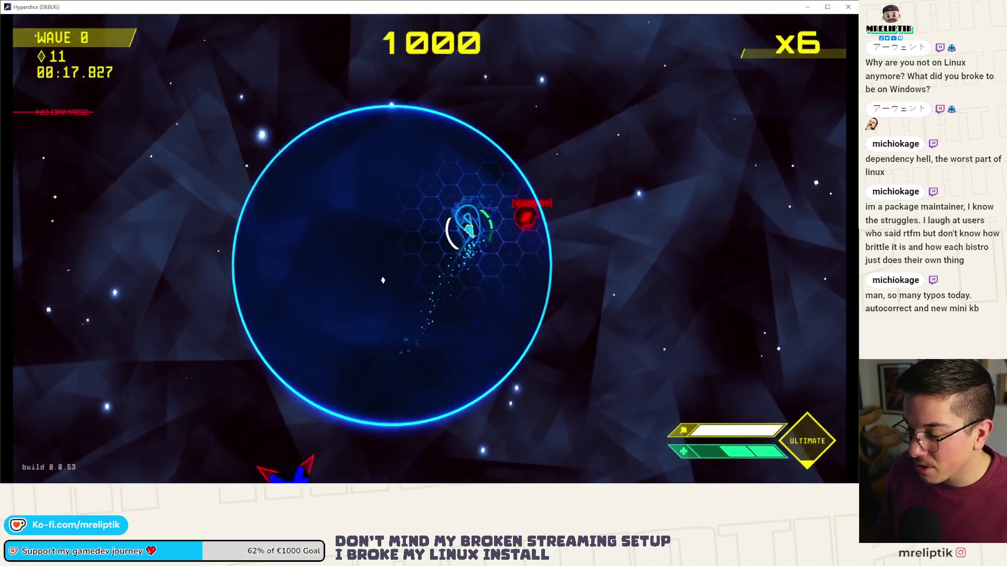
Spawn several batches of EnemyShooter enemies from the console
key(grave)
key(Up)
key(Return)
key(grave)
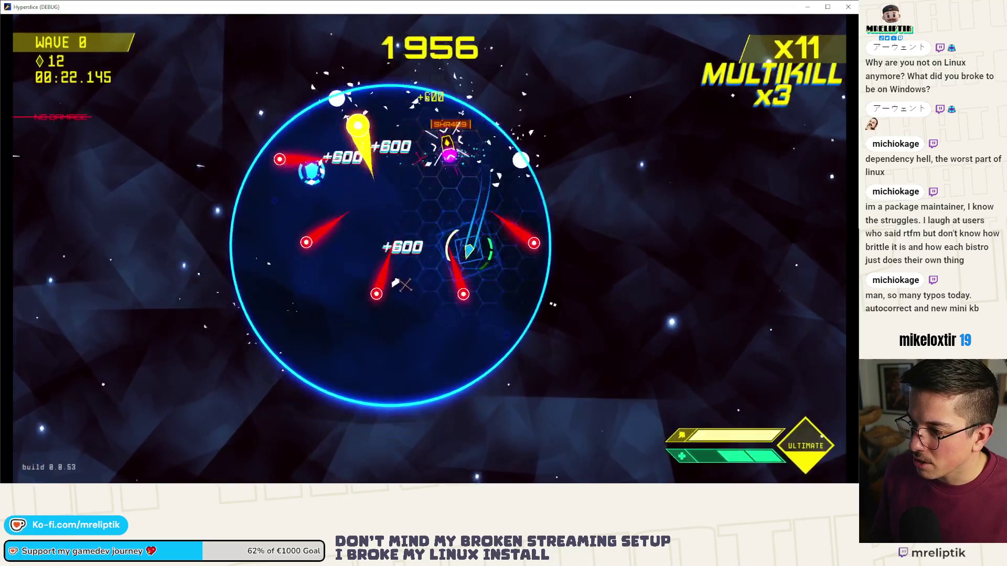
key(grave)
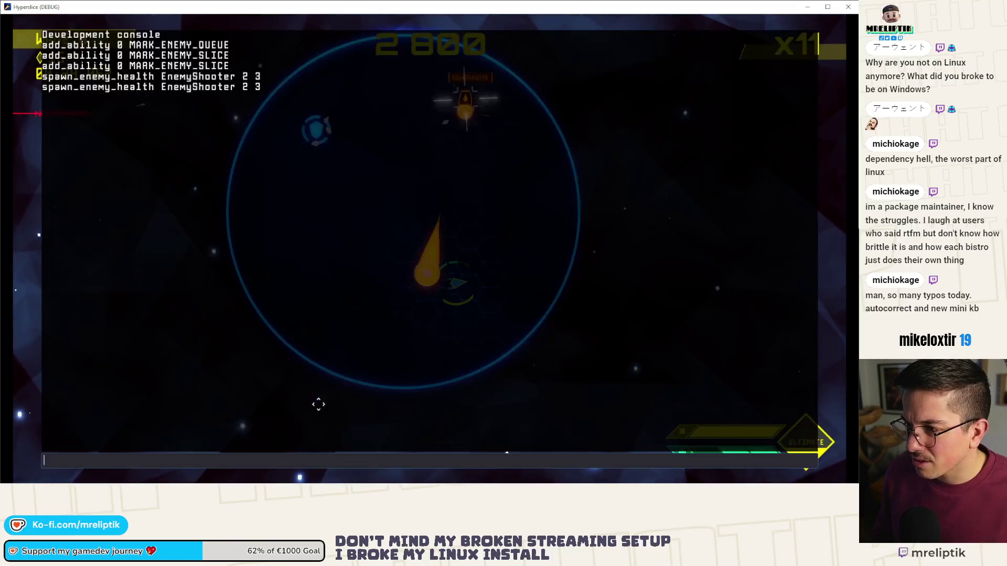
key(grave)
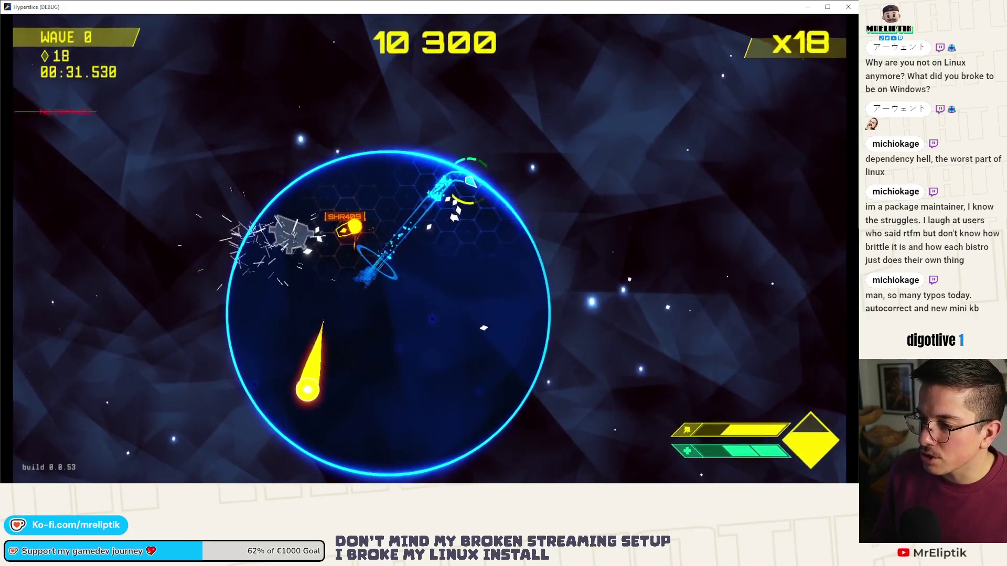
key(grave)
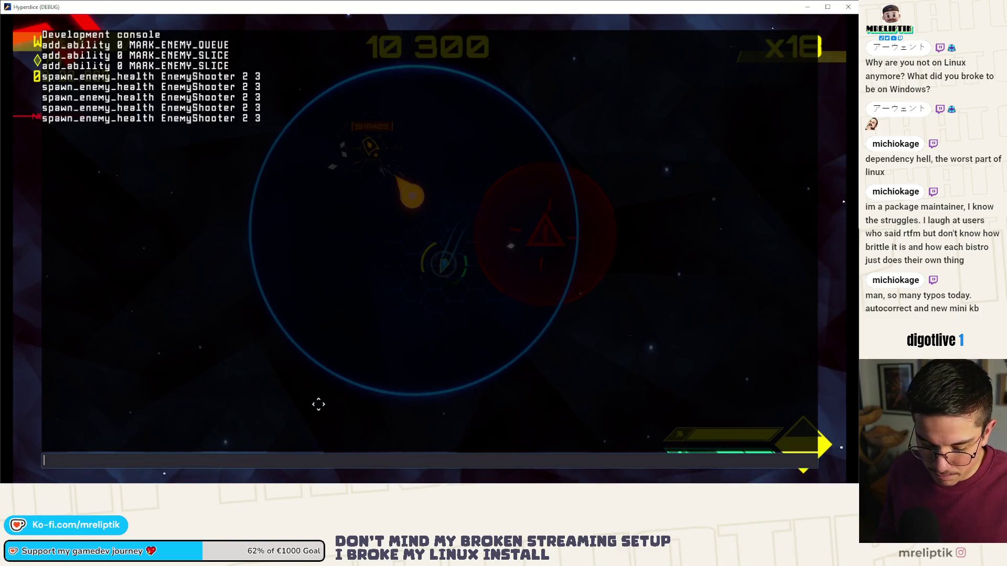
key(grave)
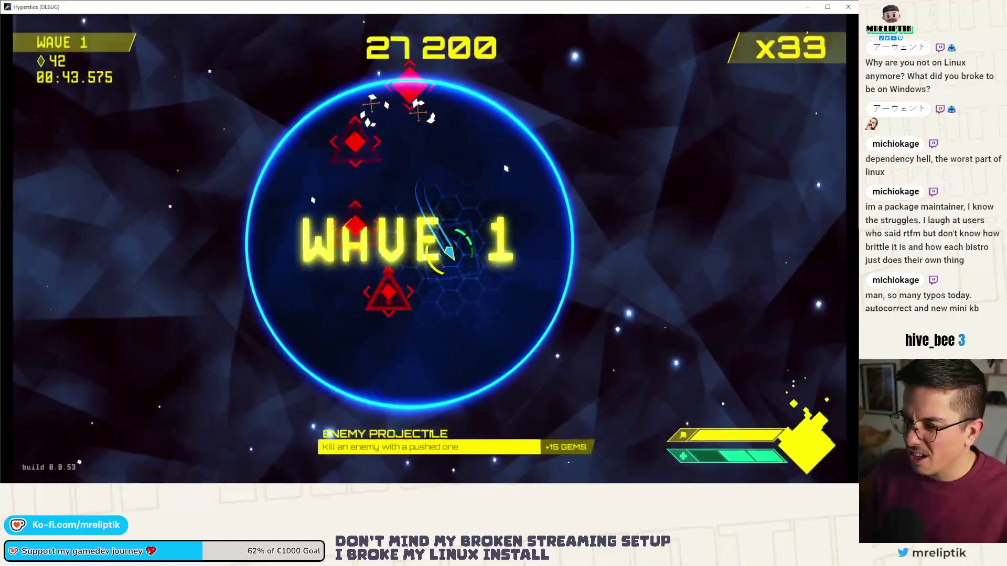
Spawn one more EnemyShooter batch, then pause to show Wave 1 stats
key(grave)
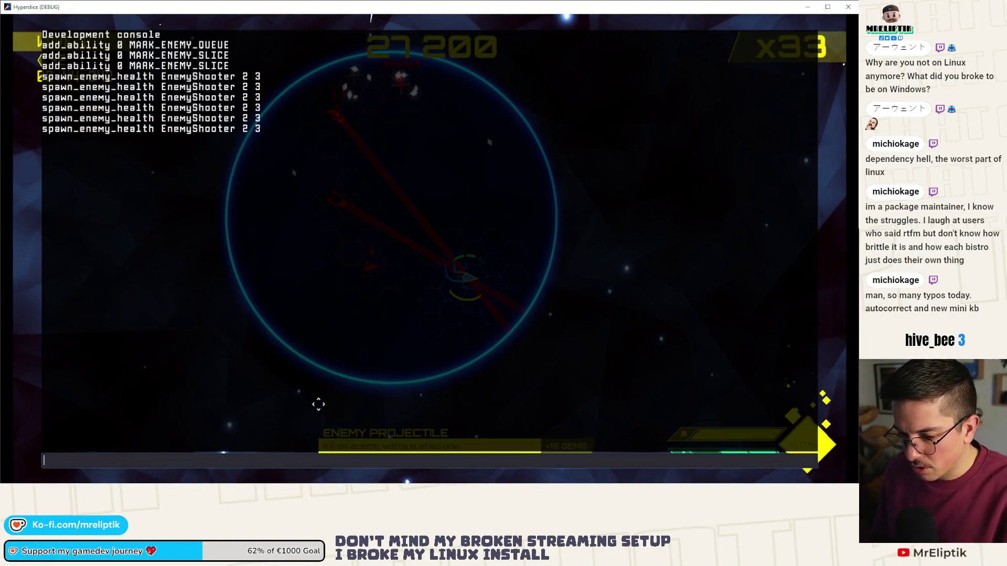
key(grave)
key(grave)
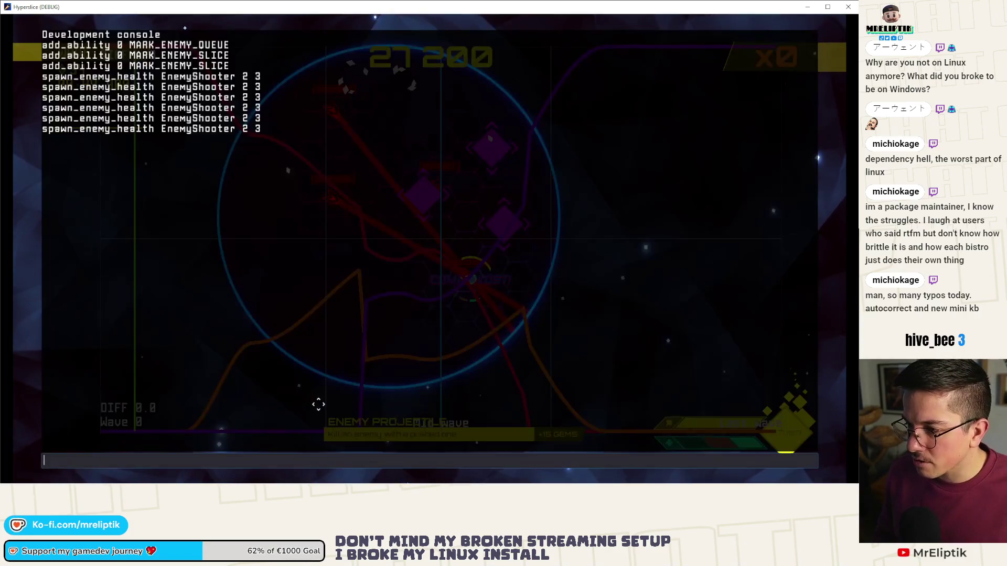
key(grave)
key(Escape)
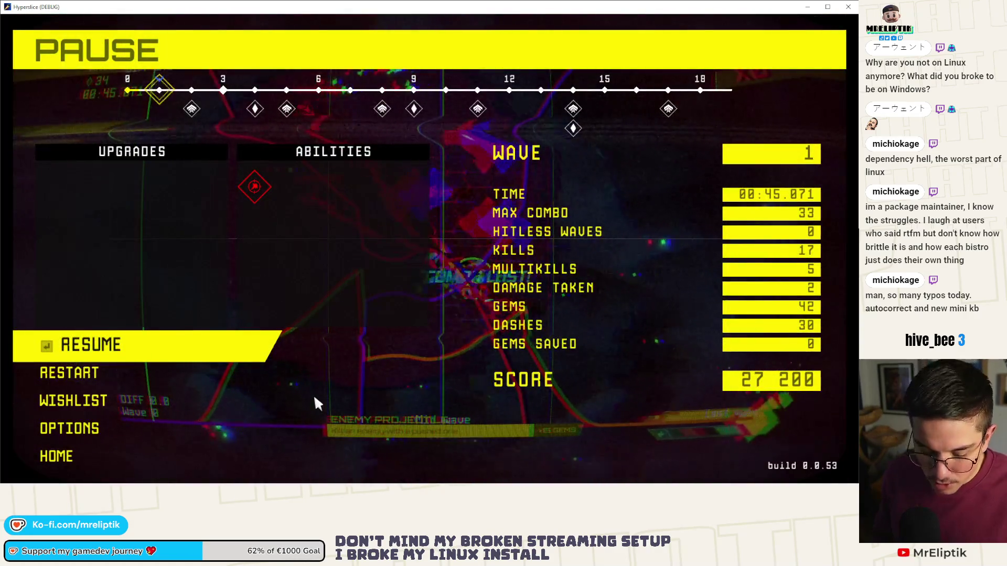
Resume play briefly, pause again, and close the debug game window
key(Escape)
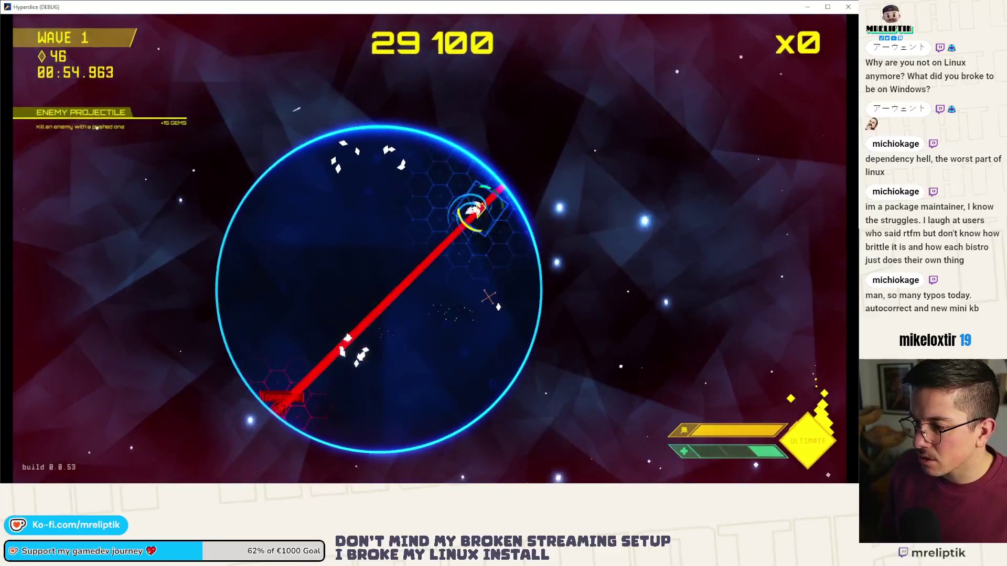
key(Escape)
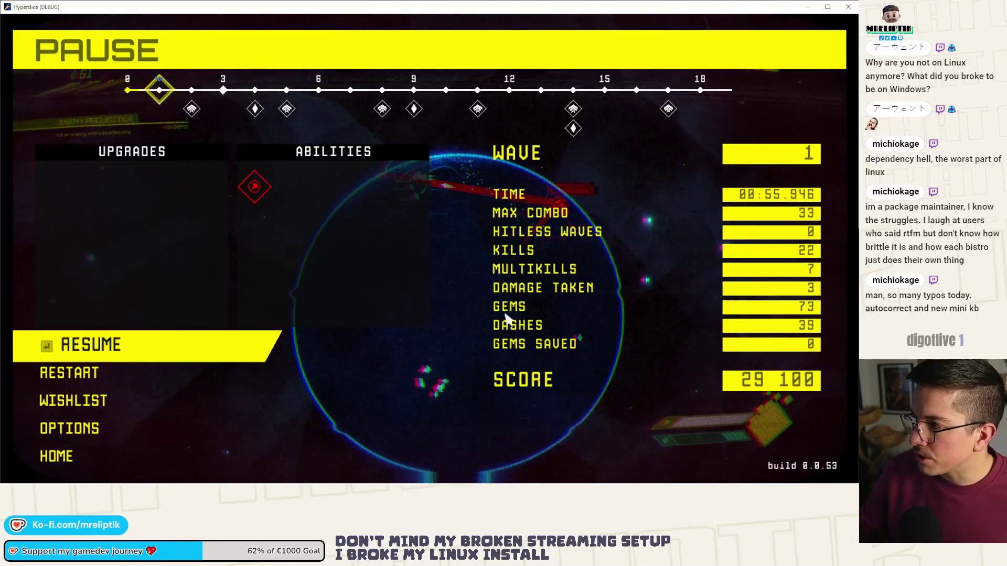
click(847, 9)
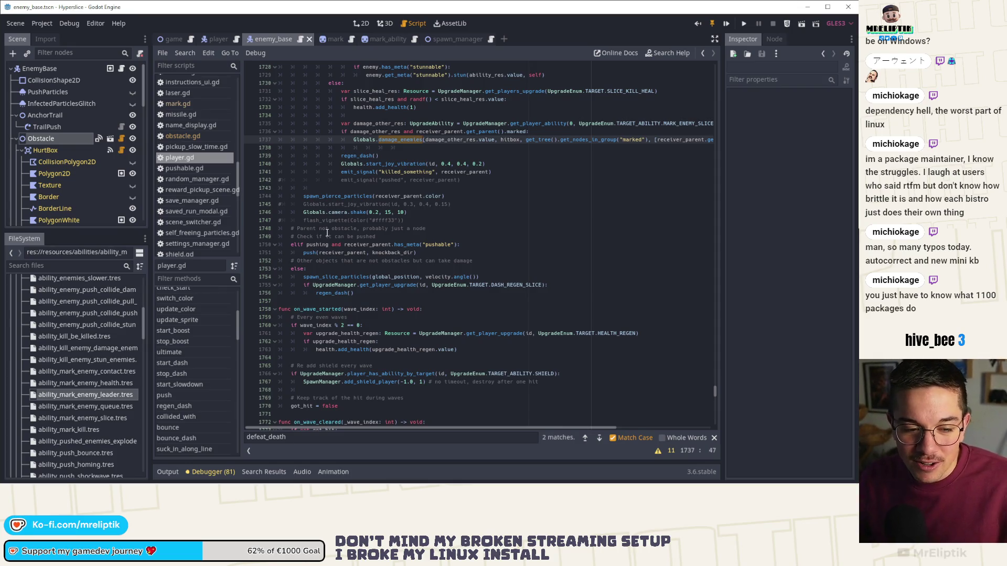
Inspect the damage_enemies call on player.gd line 1737, then open enemy_base.gd
scroll(495, 176, down, 3)
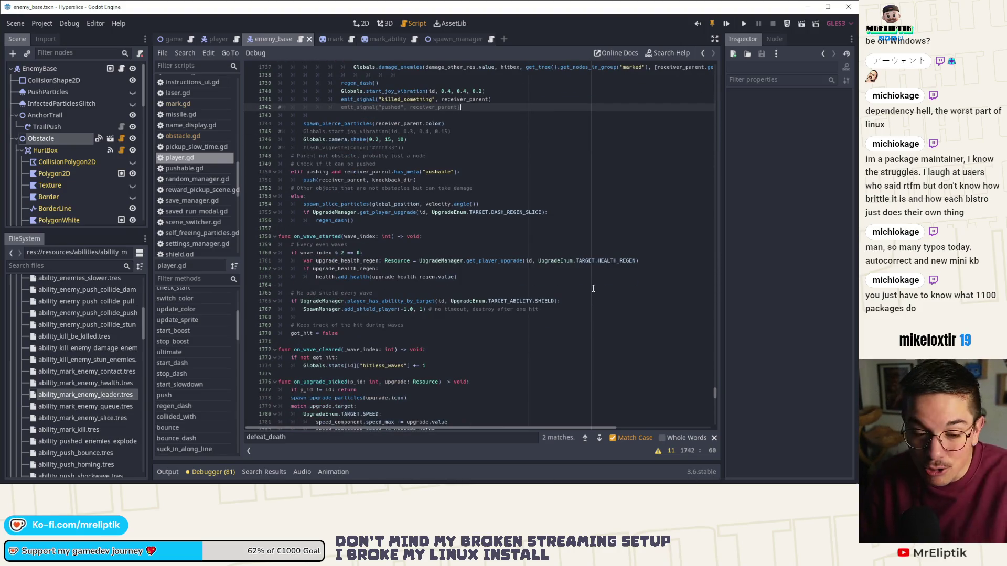
scroll(364, 151, up, 5)
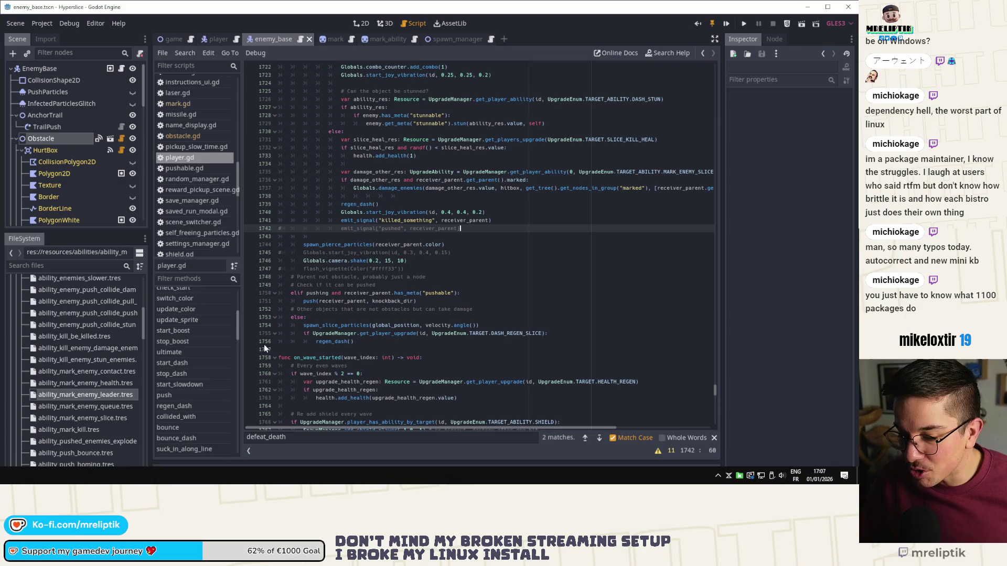
click(474, 236)
click(476, 230)
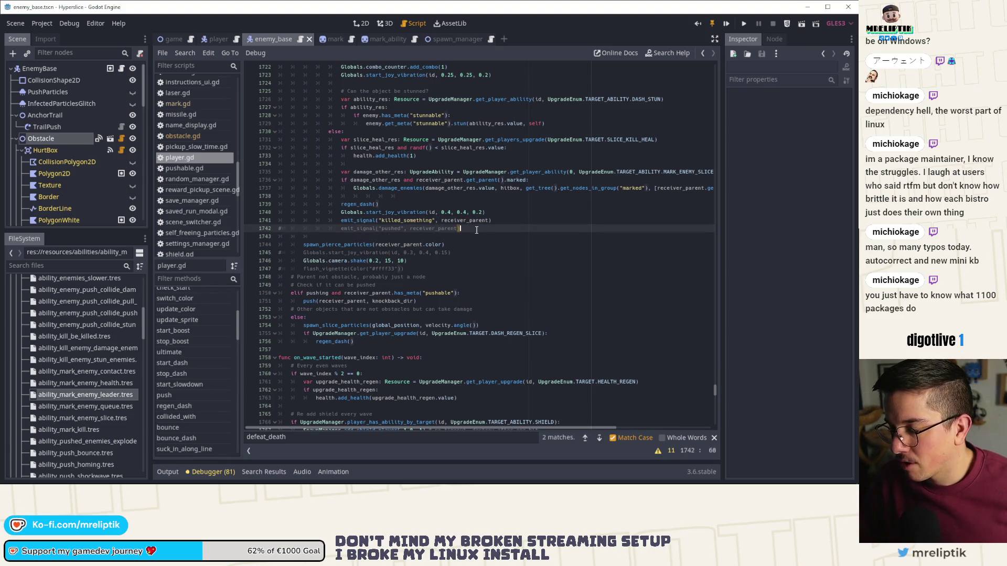
scroll(477, 230, up, 4)
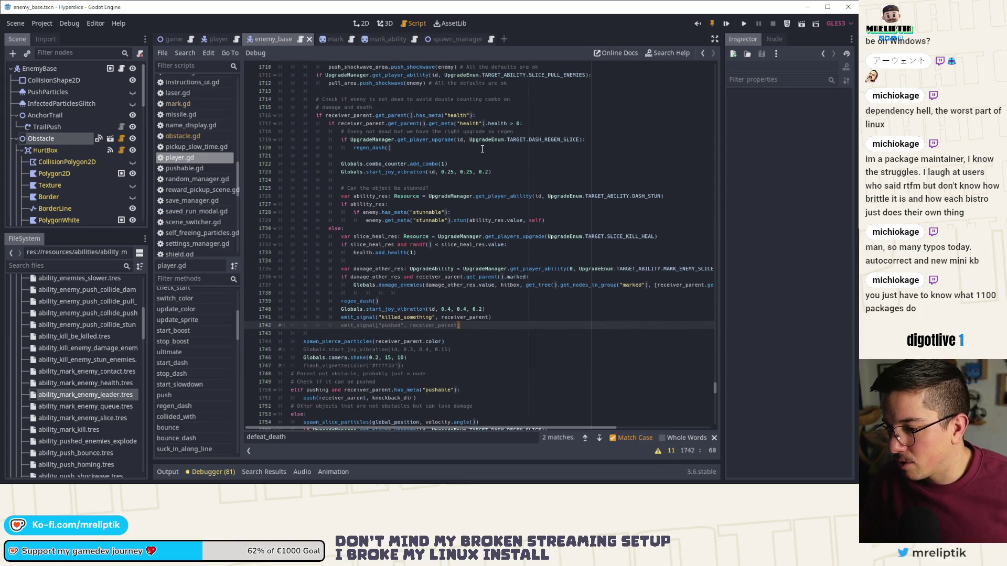
scroll(476, 184, up, 8)
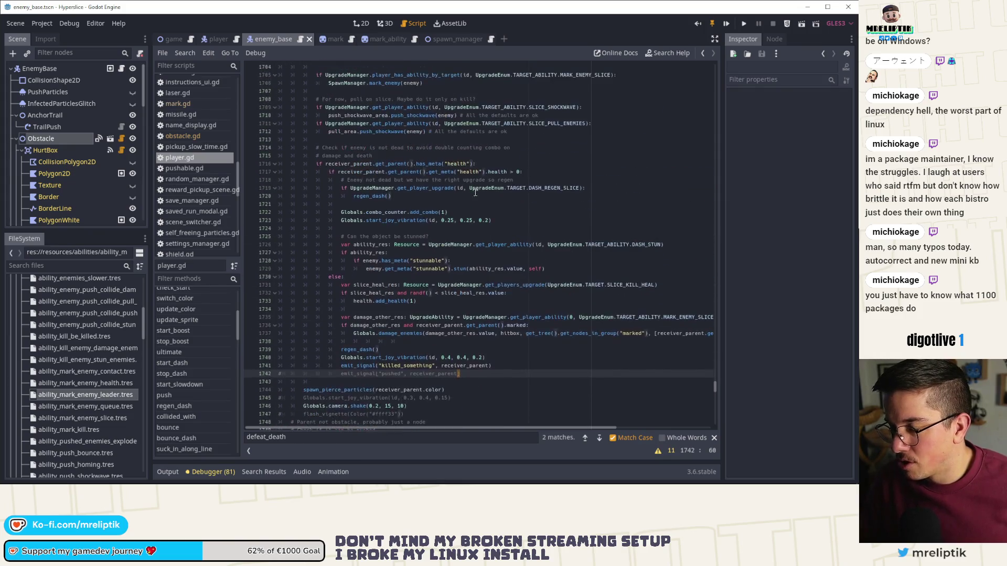
scroll(459, 247, down, 6)
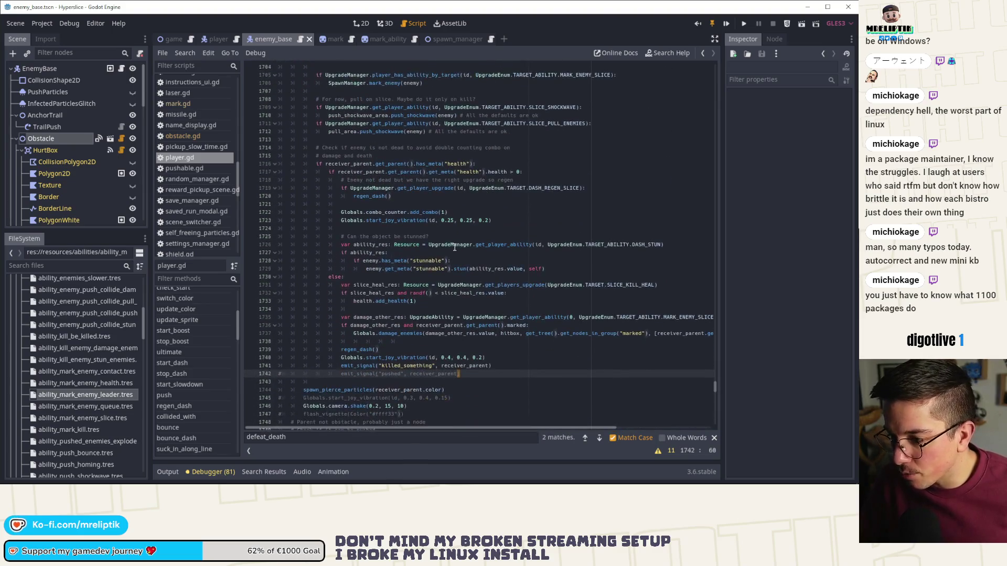
double_click(398, 334)
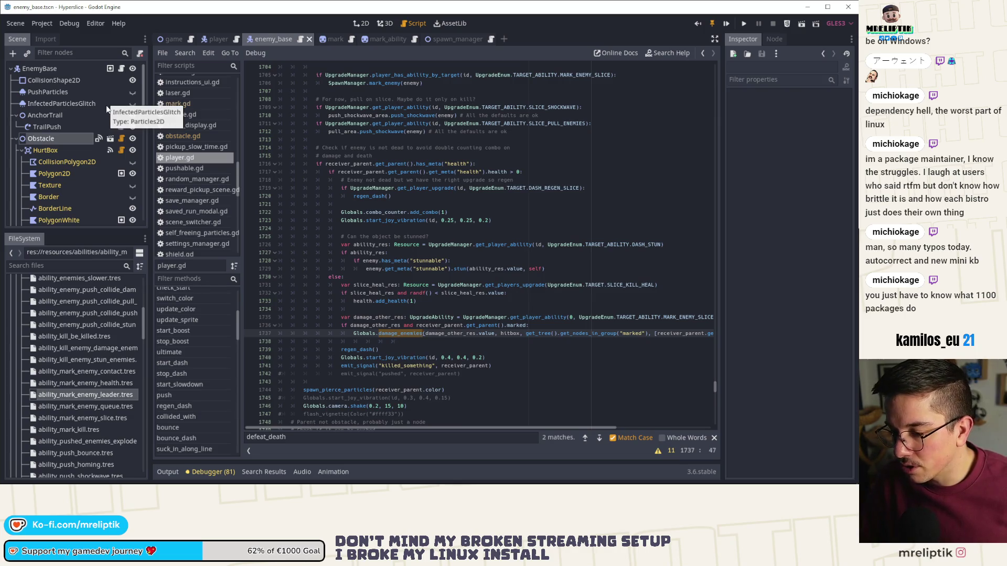
click(121, 68)
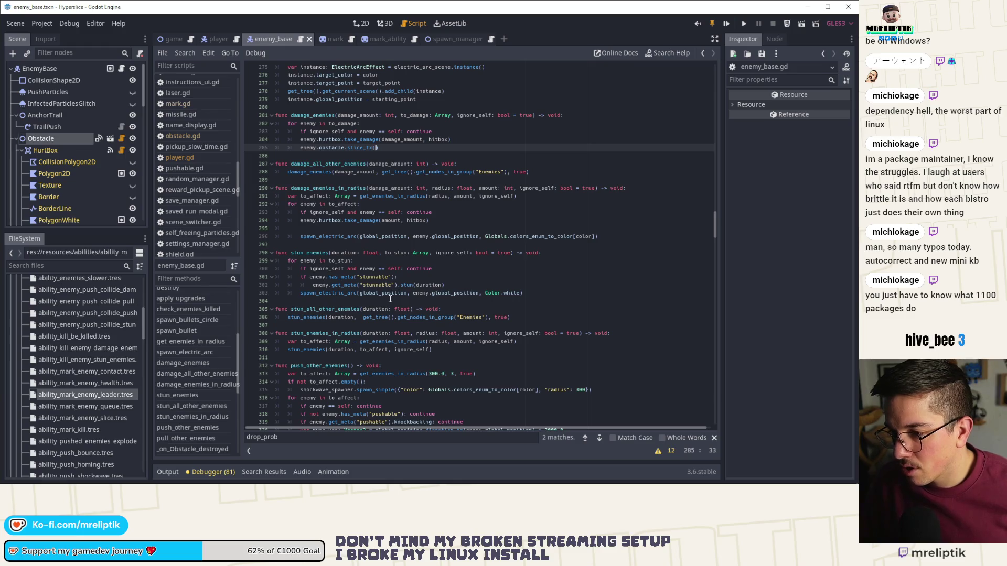
Search enemy_base.gd for damage_all_other_enemies, from its call on line 411 back to line 287
double_click(310, 114)
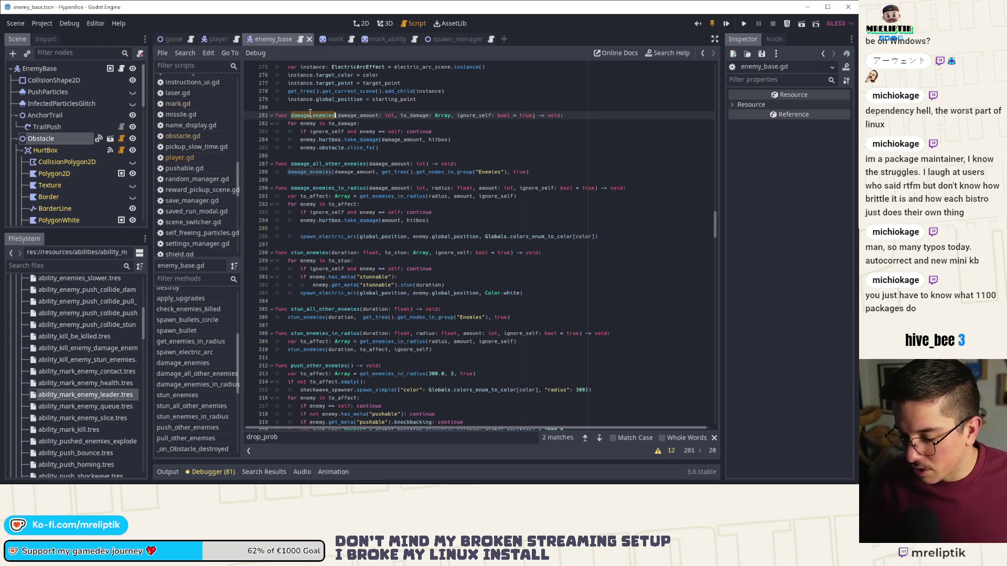
double_click(325, 163)
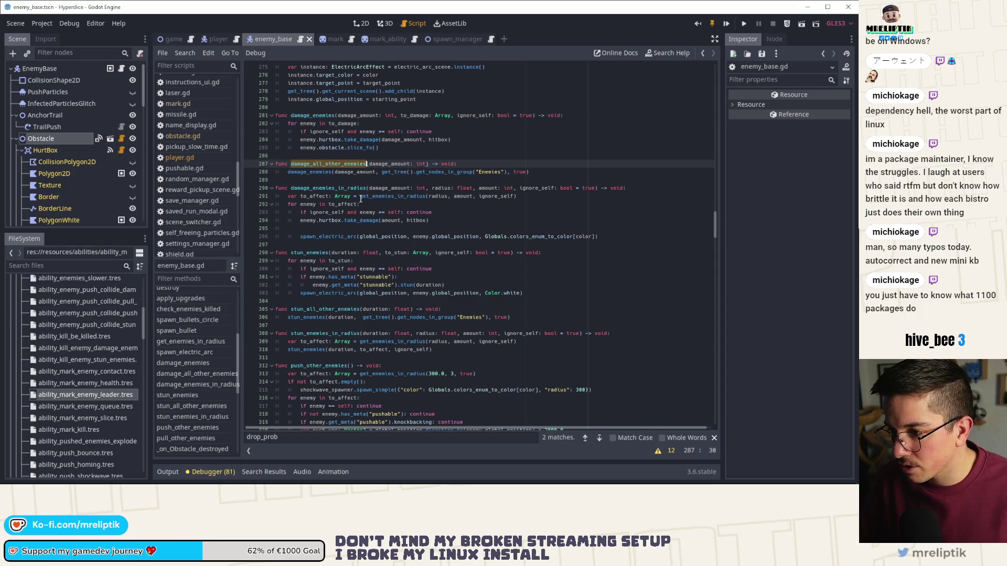
key(ctrl+f)
click(600, 438)
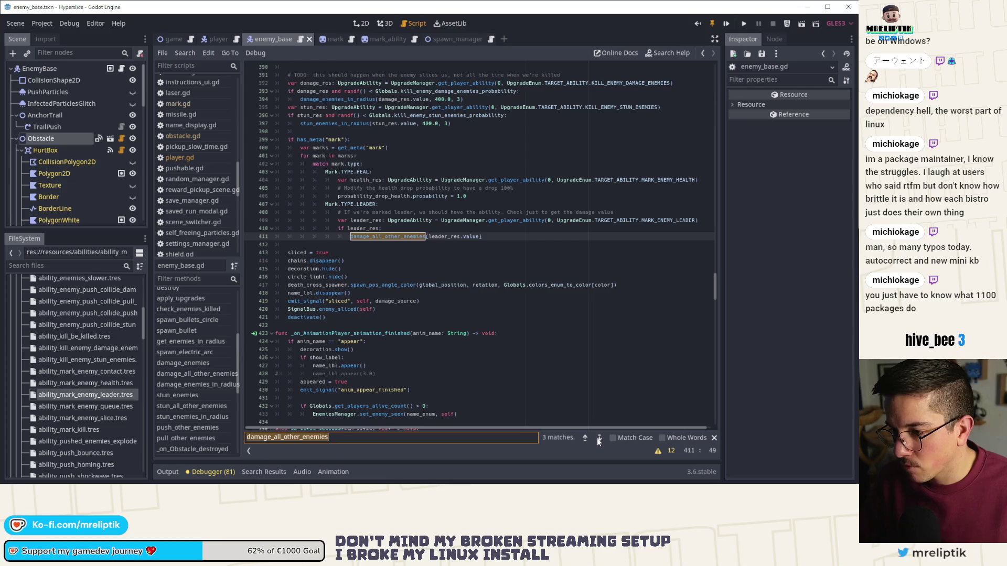
double_click(386, 237)
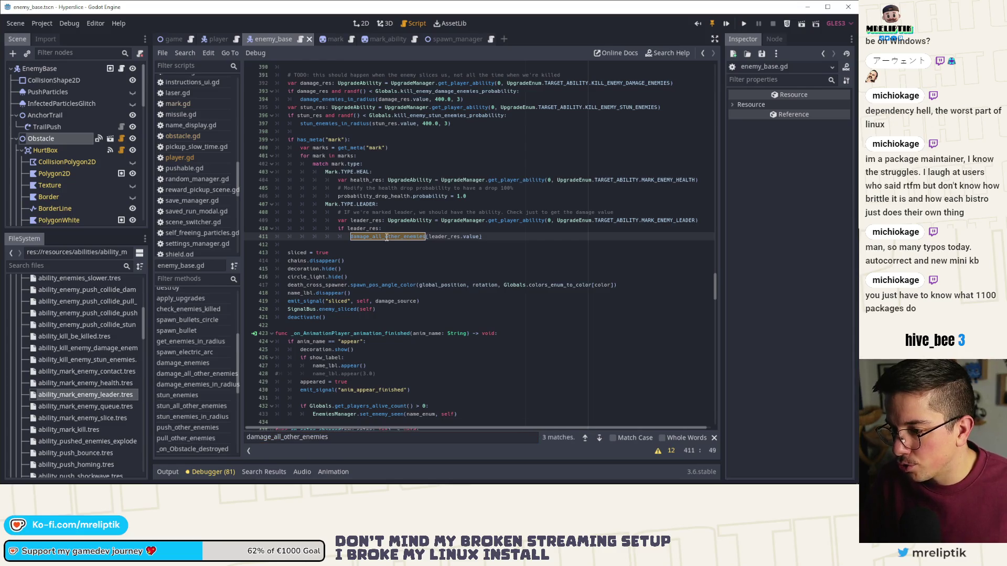
click(600, 438)
In player.gd, check the marked condition on line 1736 and the damage_enemies call
click(162, 39)
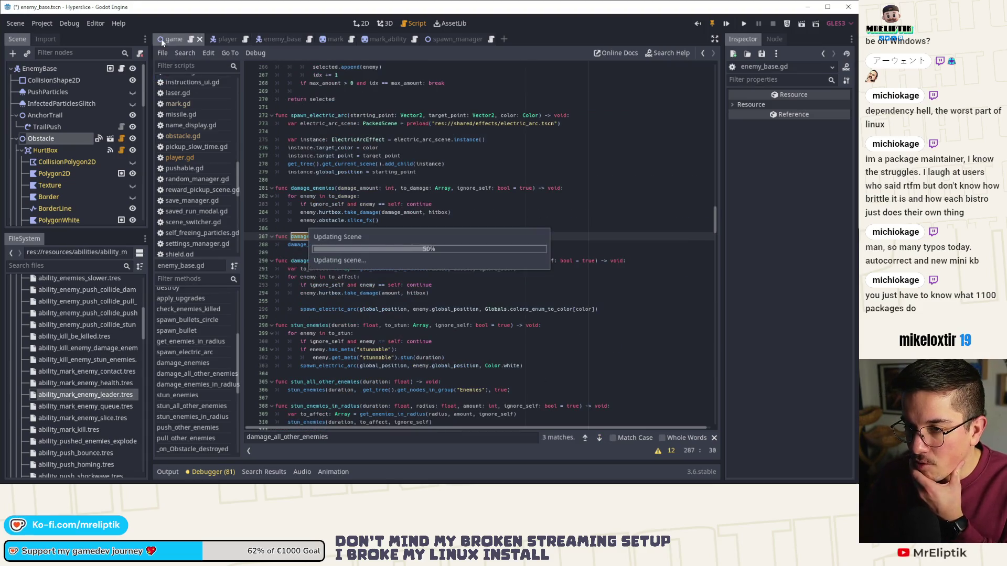
click(212, 38)
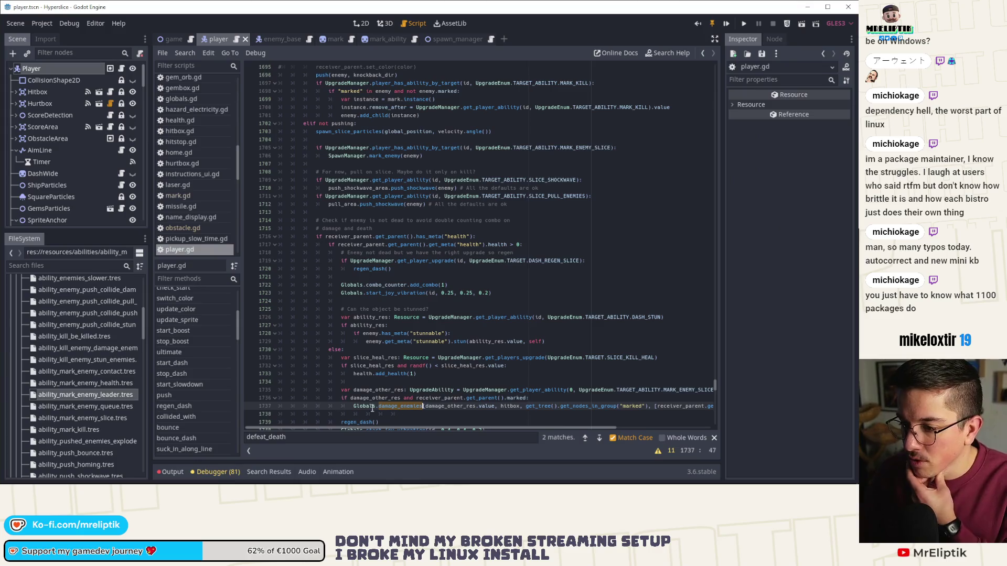
scroll(378, 398, down, 2)
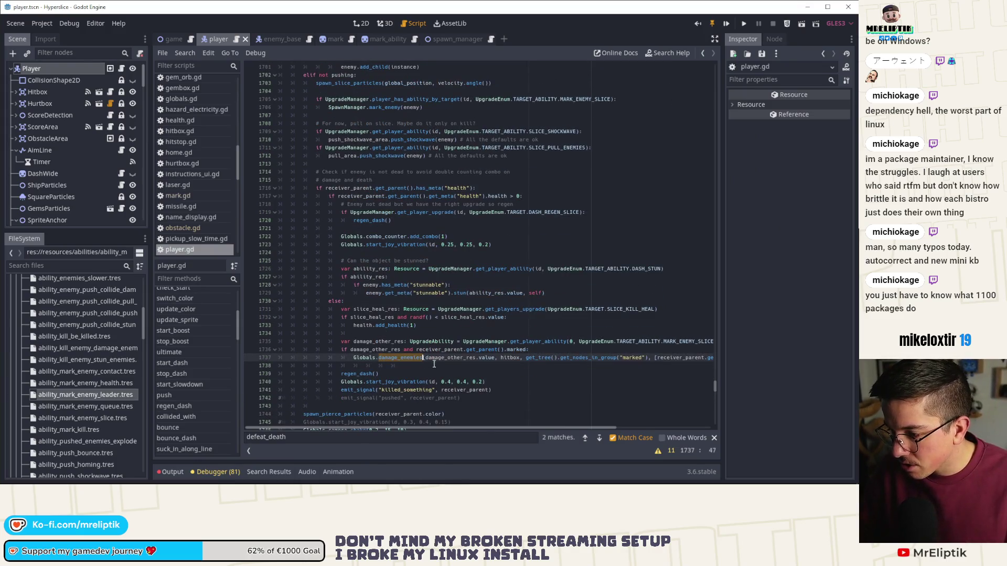
click(509, 349)
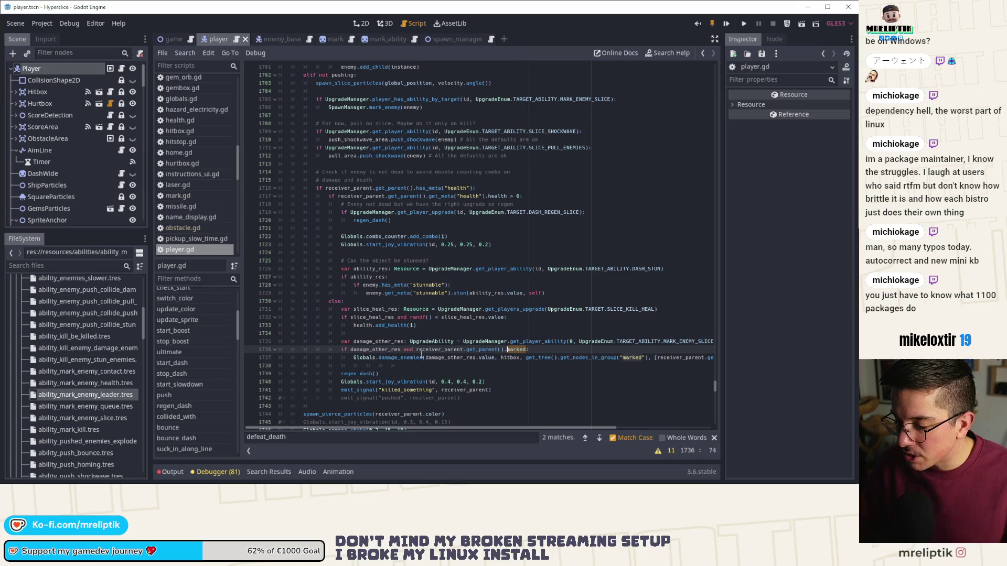
double_click(387, 357)
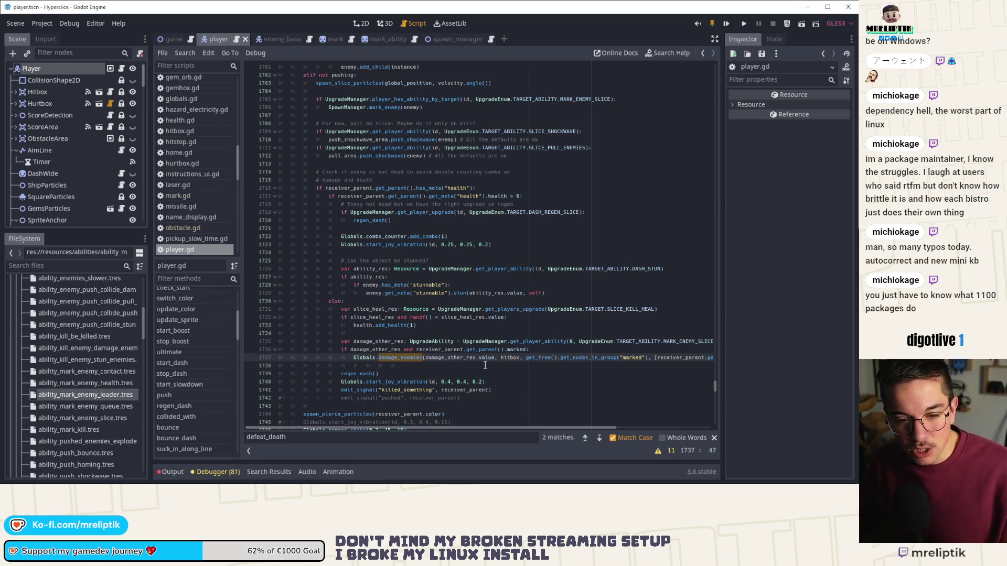
click(526, 350)
Glance at the Output log, then open obstacle.gd at slice_fx
click(170, 472)
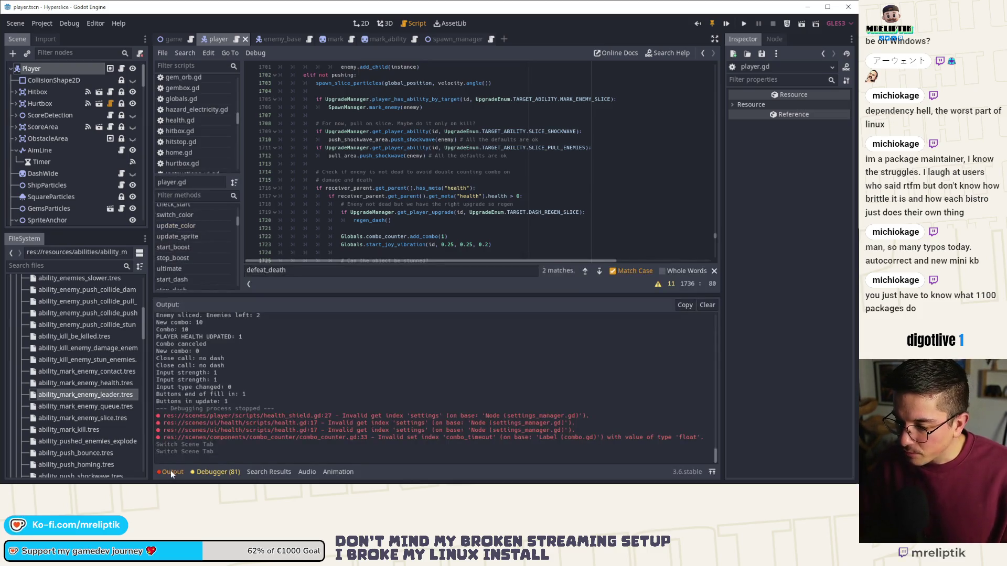
click(172, 473)
mouse_move(218, 39)
mouse_down()
mouse_move(414, 44)
mouse_move(306, 44)
mouse_up()
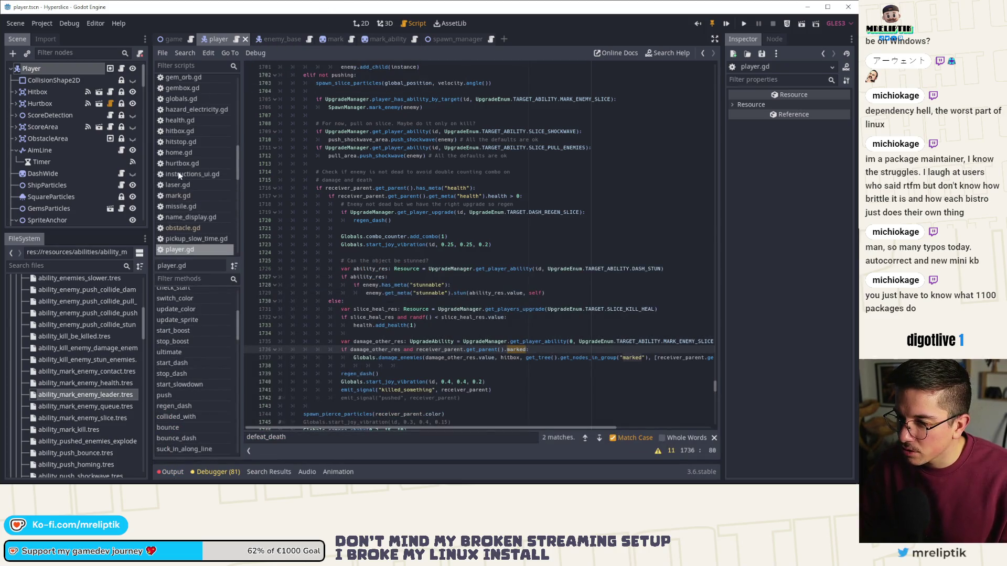
click(175, 228)
Read obstacle.gd's slice_fx, slice_with_fx and slice functions, then bring up mark.gd
double_click(304, 228)
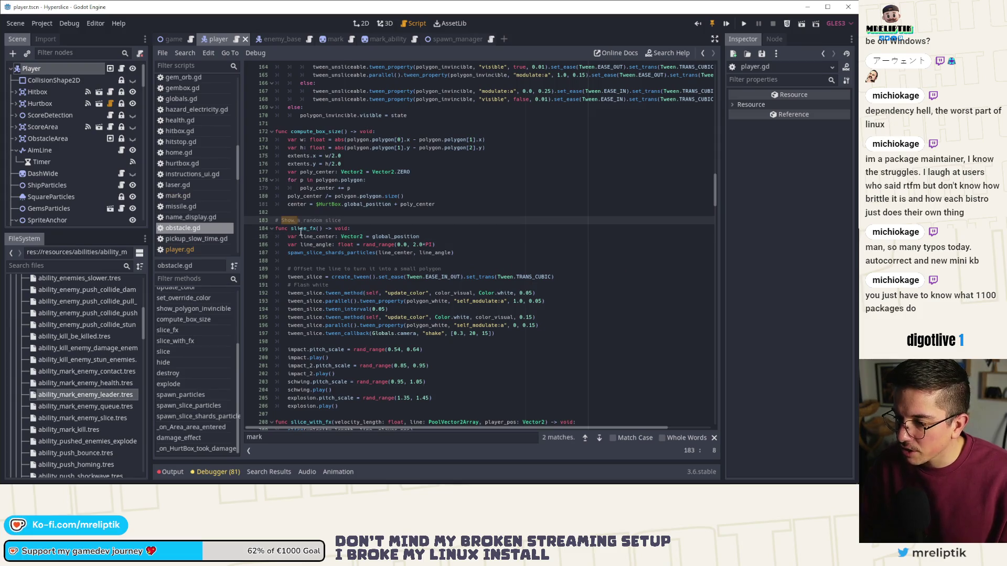
scroll(399, 257, down, 4)
scroll(399, 257, down, 3)
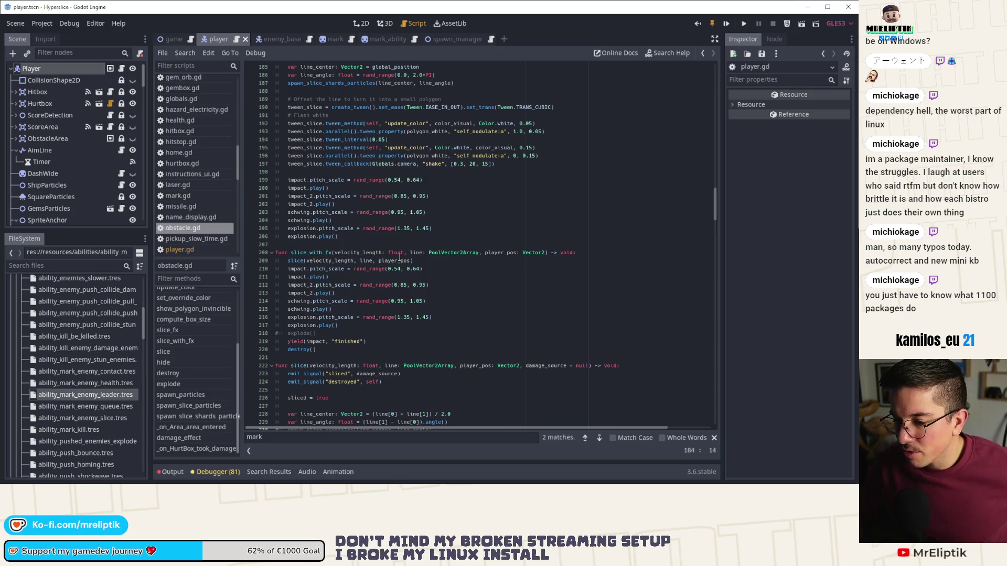
scroll(400, 257, down, 4)
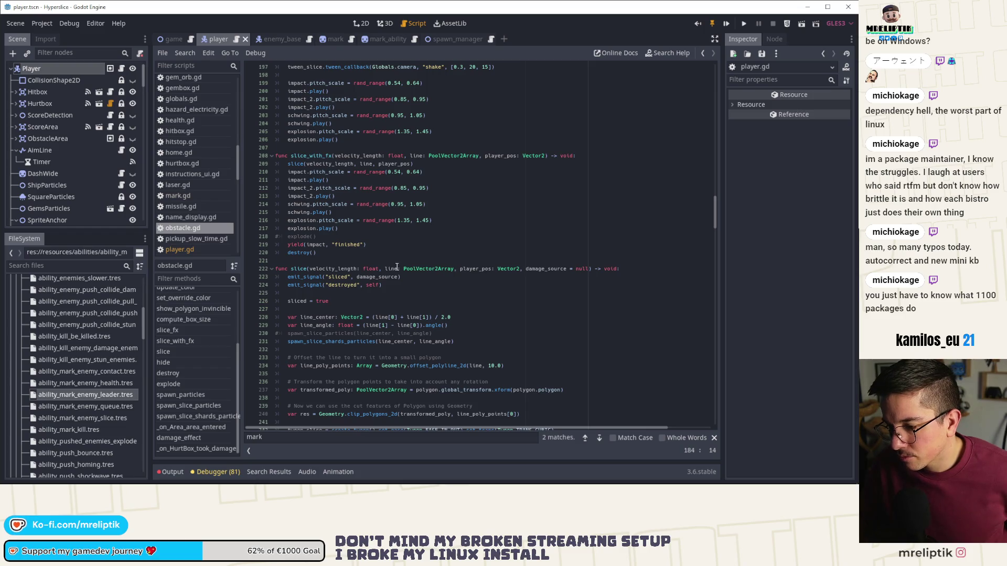
scroll(397, 267, down, 3)
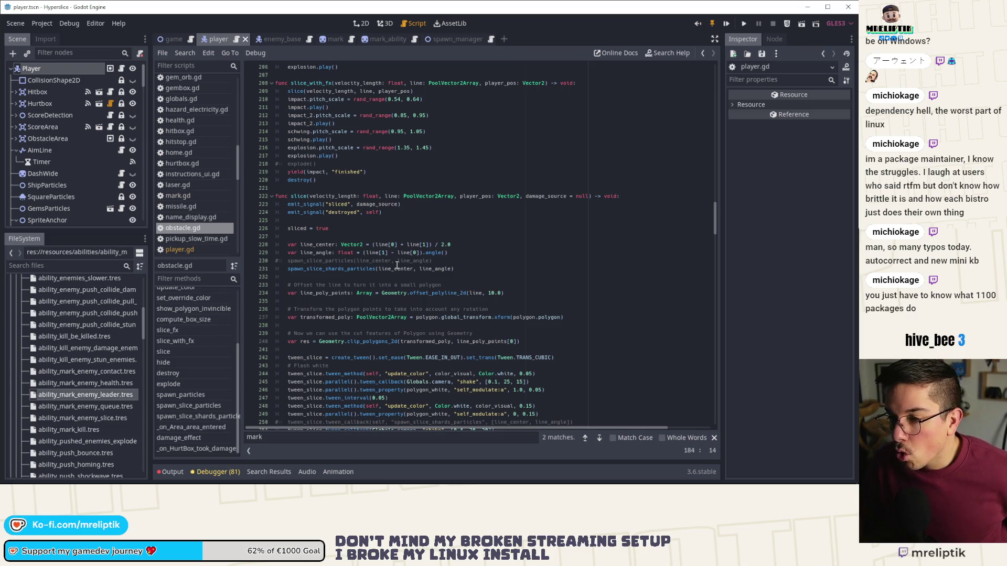
drag(277, 35, 275, 43)
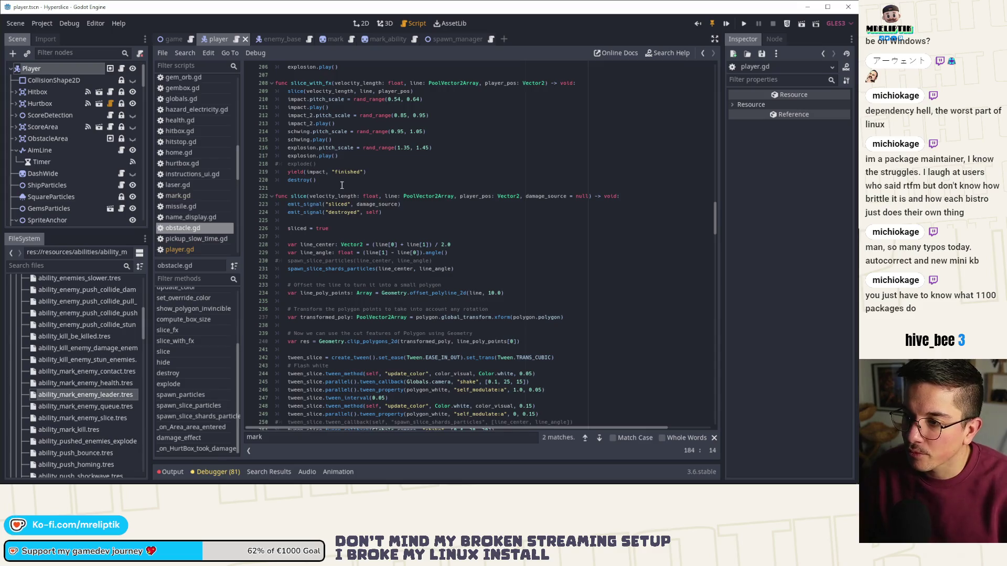
scroll(342, 185, up, 7)
scroll(342, 185, up, 5)
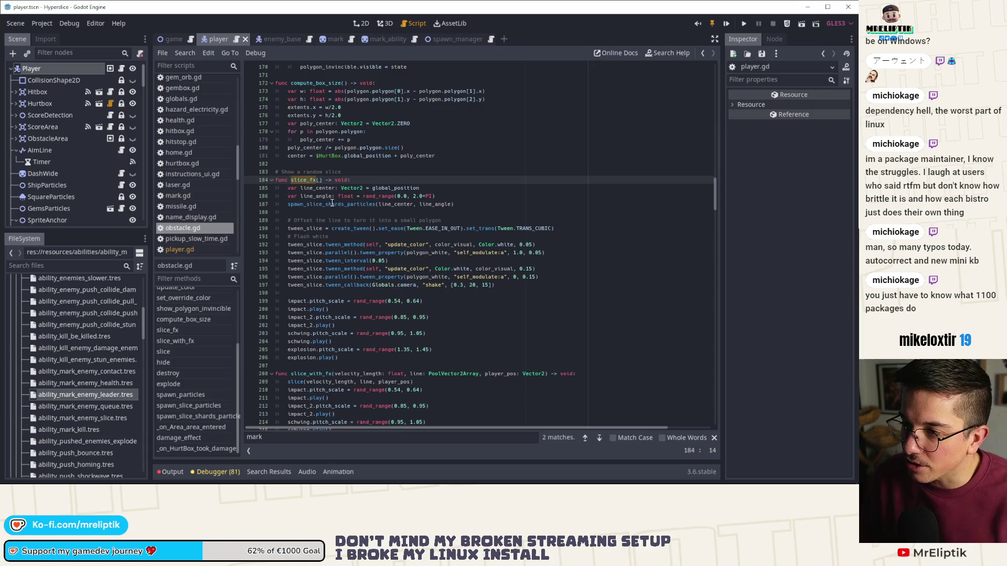
scroll(338, 209, down, 4)
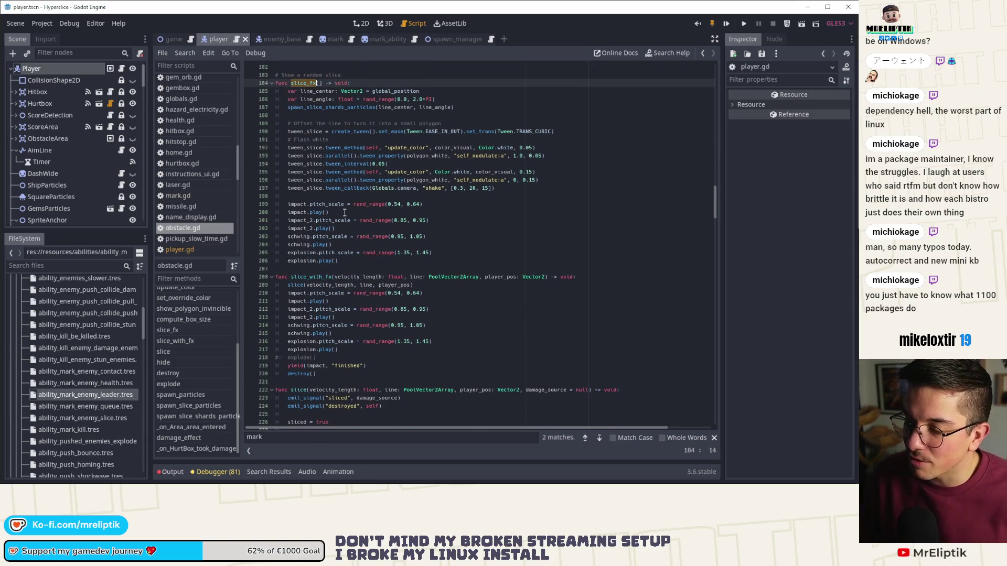
click(396, 40)
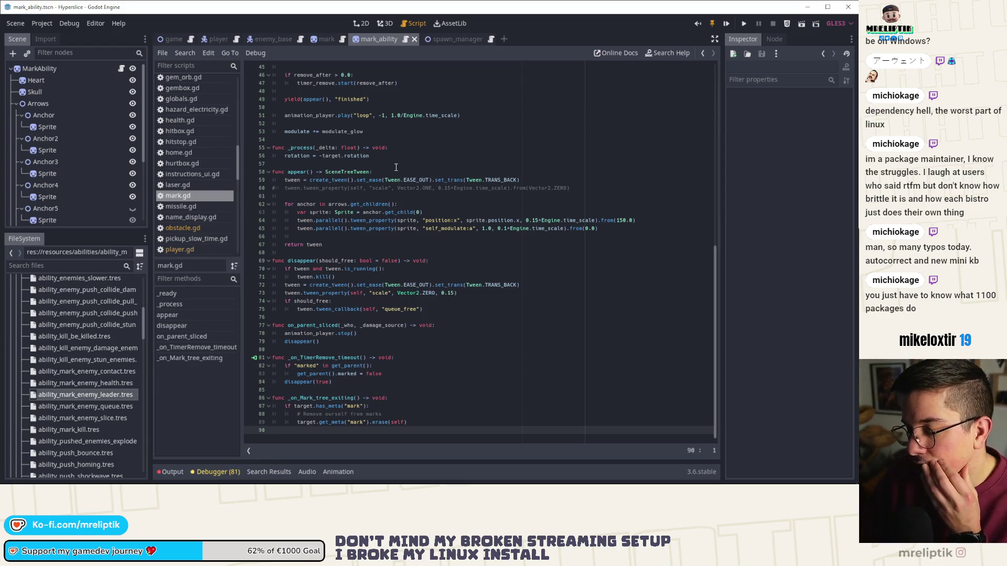
Scroll up through mark.gd's _process and appear code, then dismiss the Windows Action Center
scroll(390, 179, up, 5)
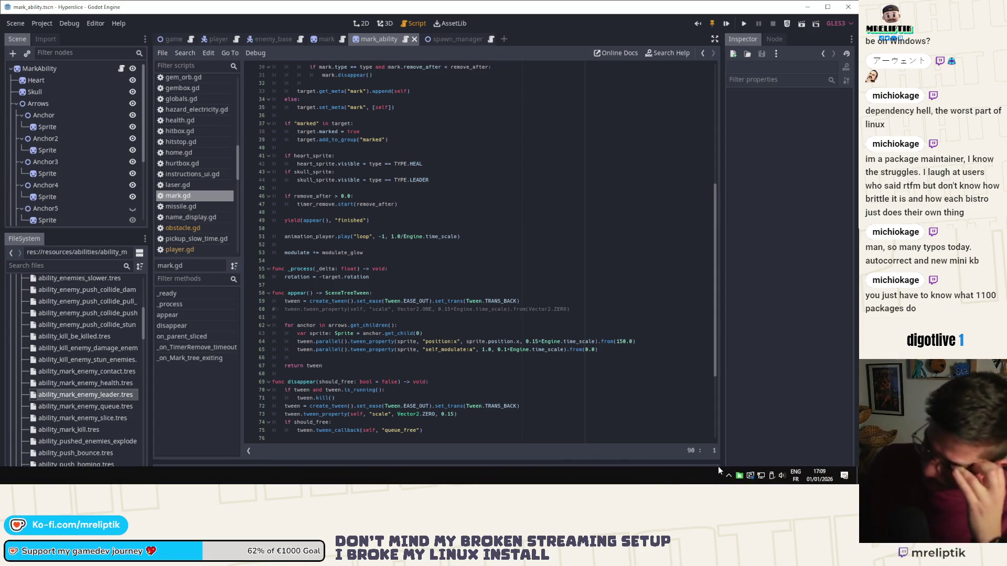
key(super+a)
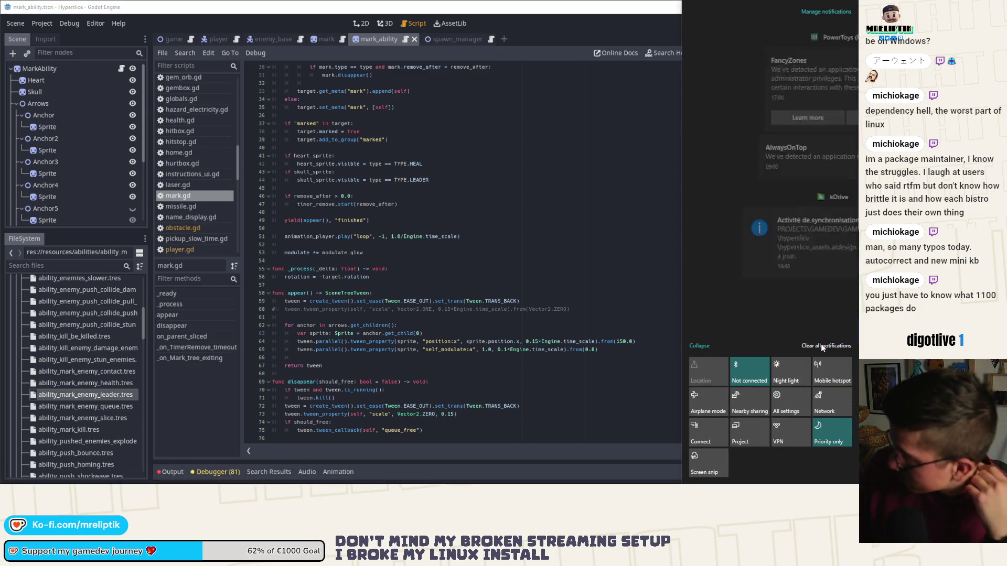
click(602, 279)
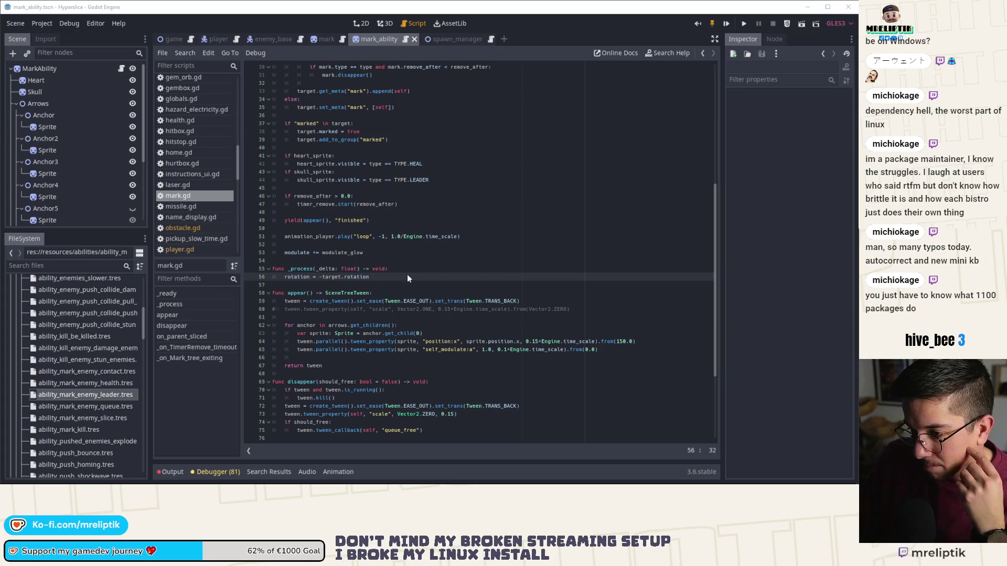
View the mark scene in 2D, then move through the mark tab to the enemy_base script
click(363, 24)
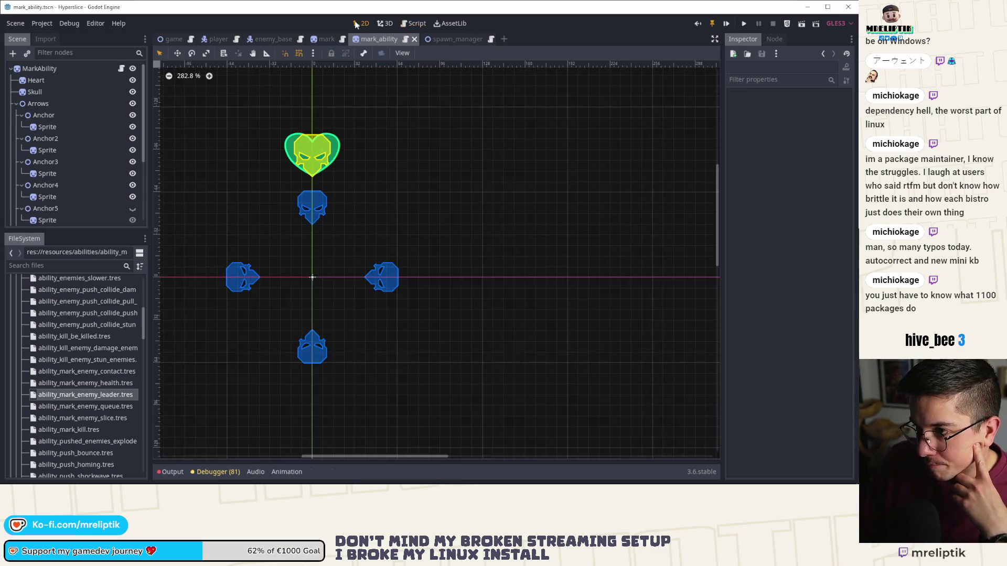
click(121, 69)
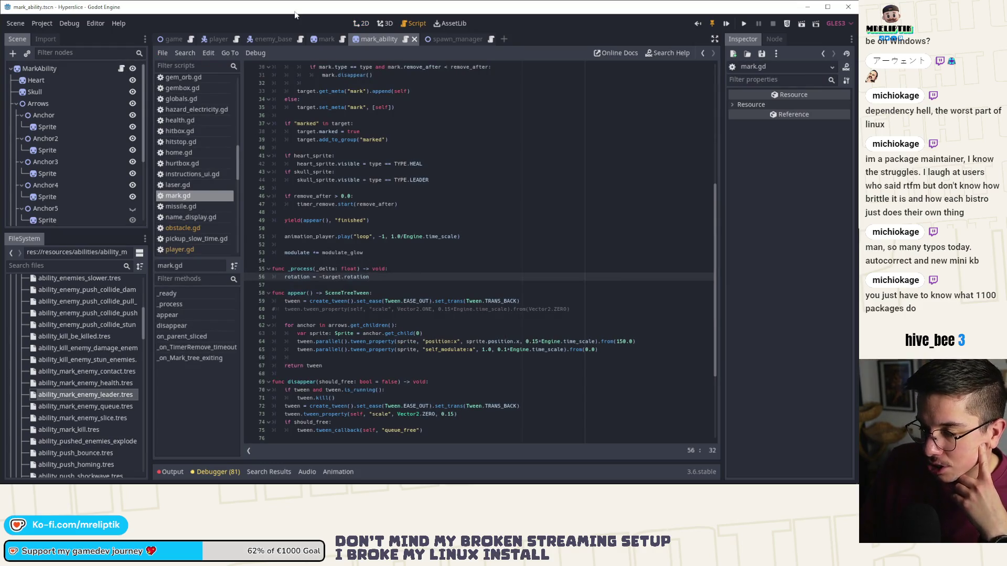
click(326, 39)
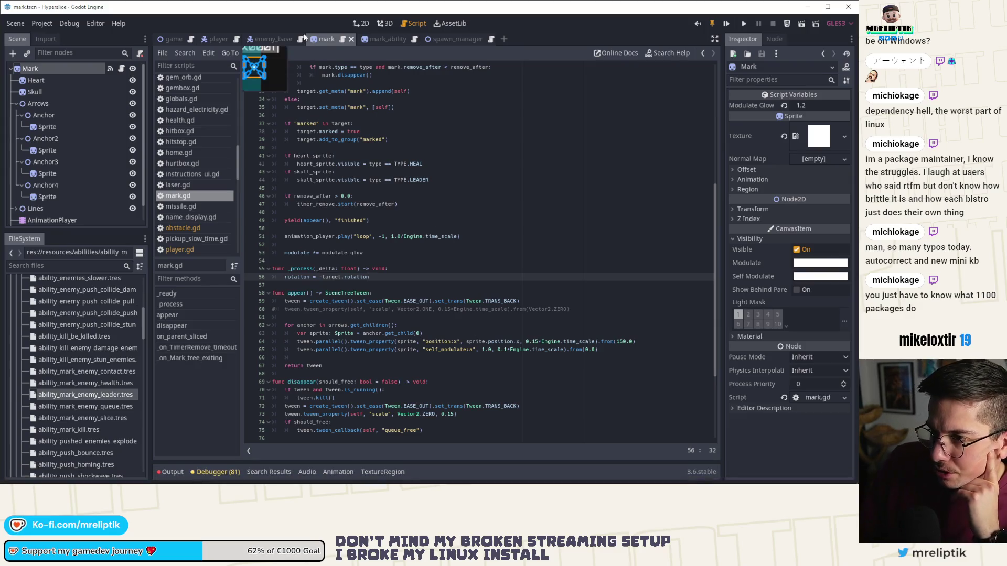
click(266, 40)
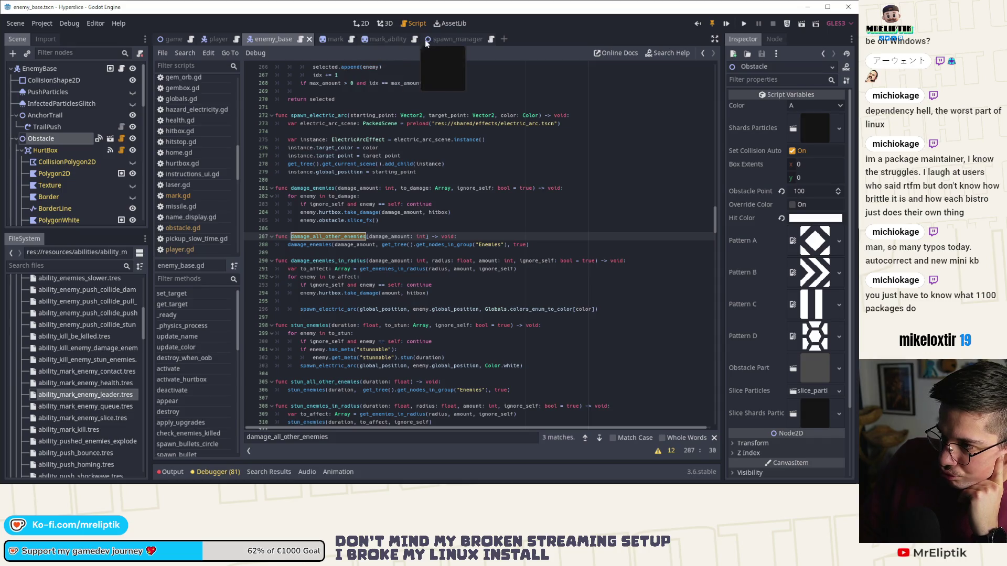
Quick-open the ultimate_mark_slice scene by searching 'ultimate'
mouse_move(353, 44)
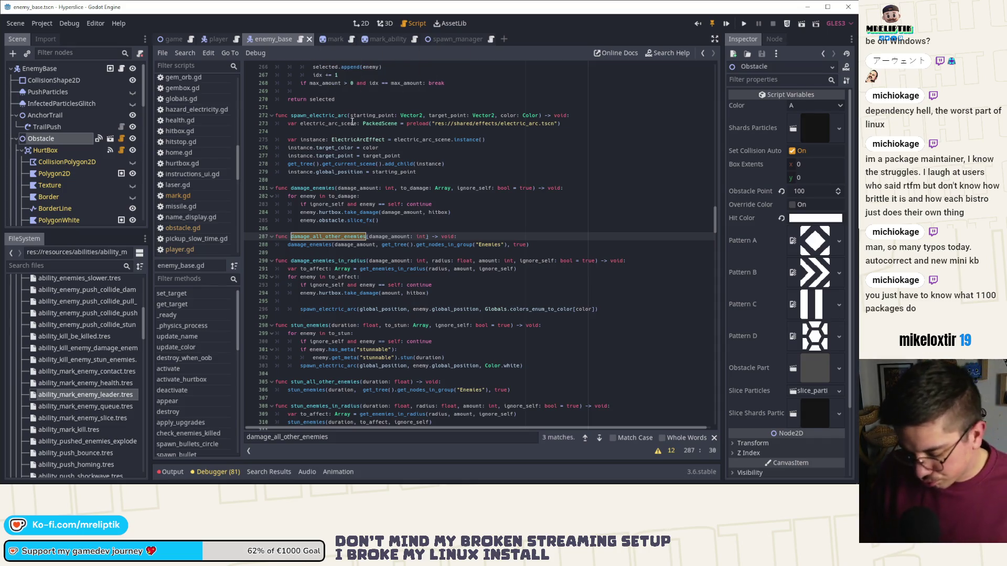
key(ctrl+shift+o)
text(ultimate)
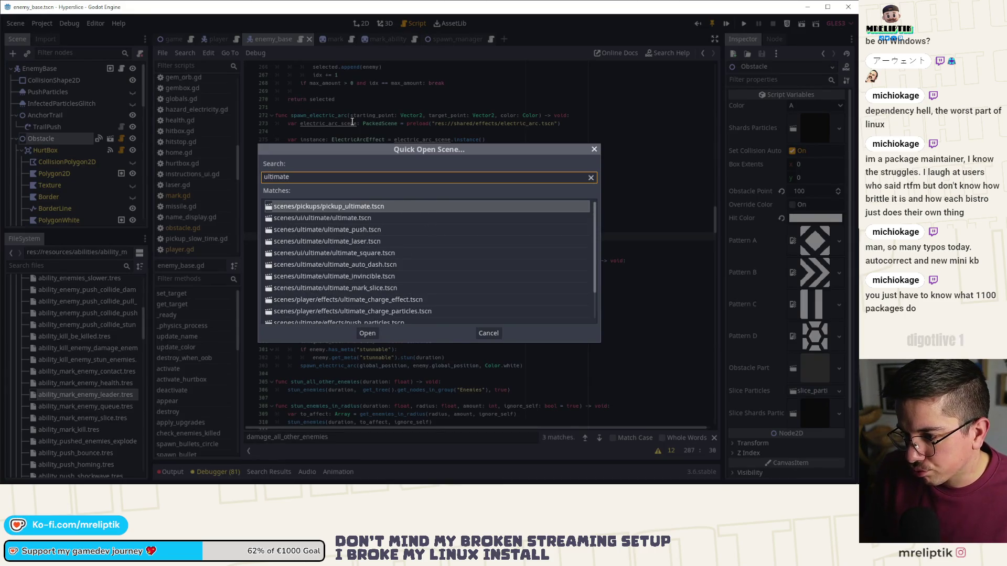
key(Down)
key(Down)
key(Down)
key(Down)
key(Down)
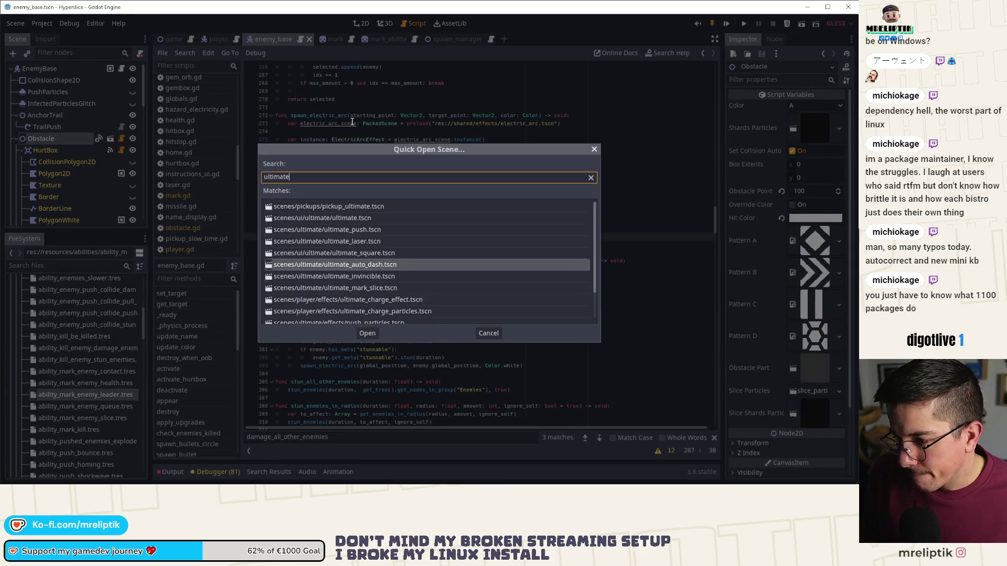
key(Return)
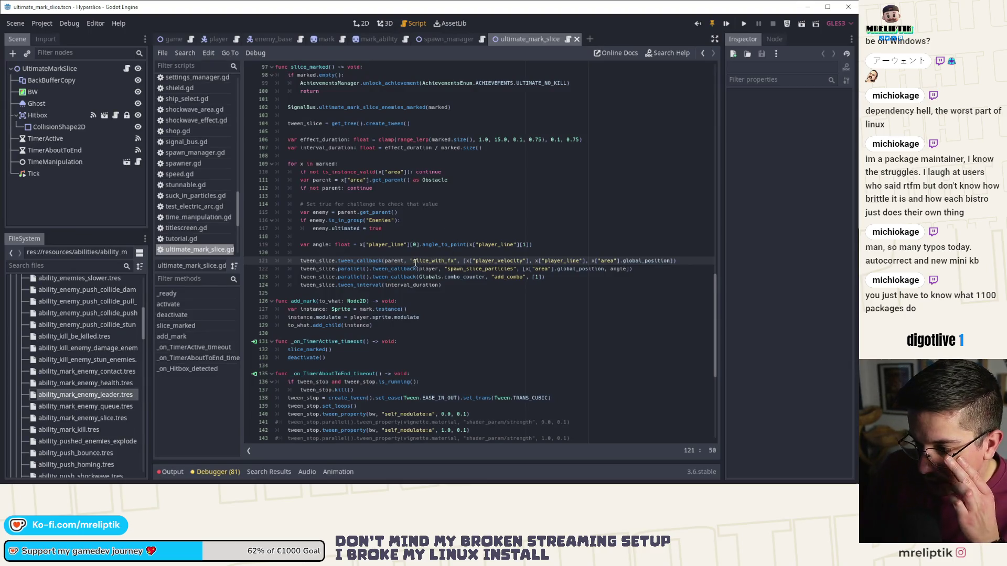
Select and copy the spawn_slice_particles call arguments on line 122
double_click(456, 268)
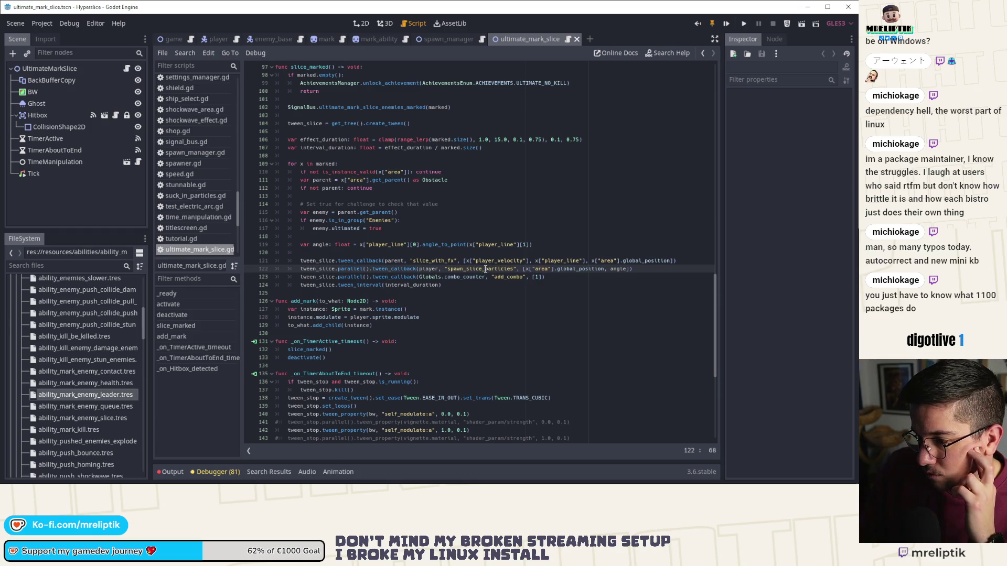
click(435, 268)
drag(418, 269, 631, 269)
key(ctrl+c)
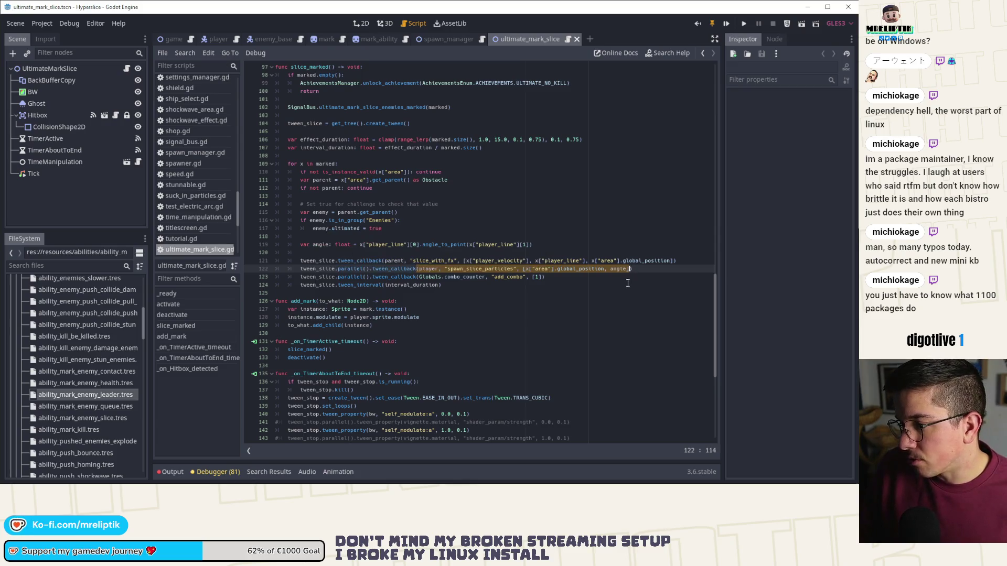
click(439, 40)
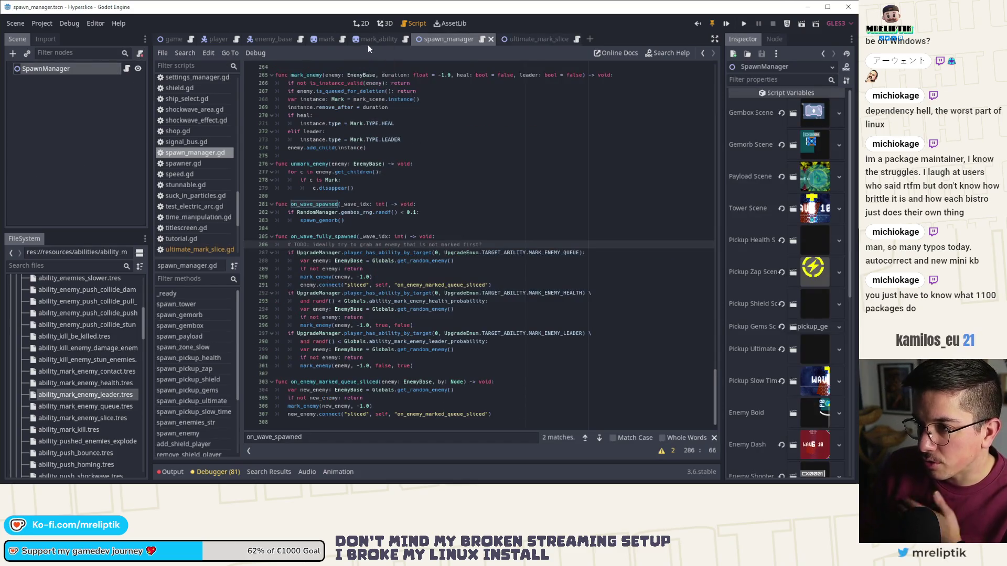
Paste the copied spawn_slice_particles call on a new line after slice_fx() in damage_enemies
drag(367, 44, 273, 42)
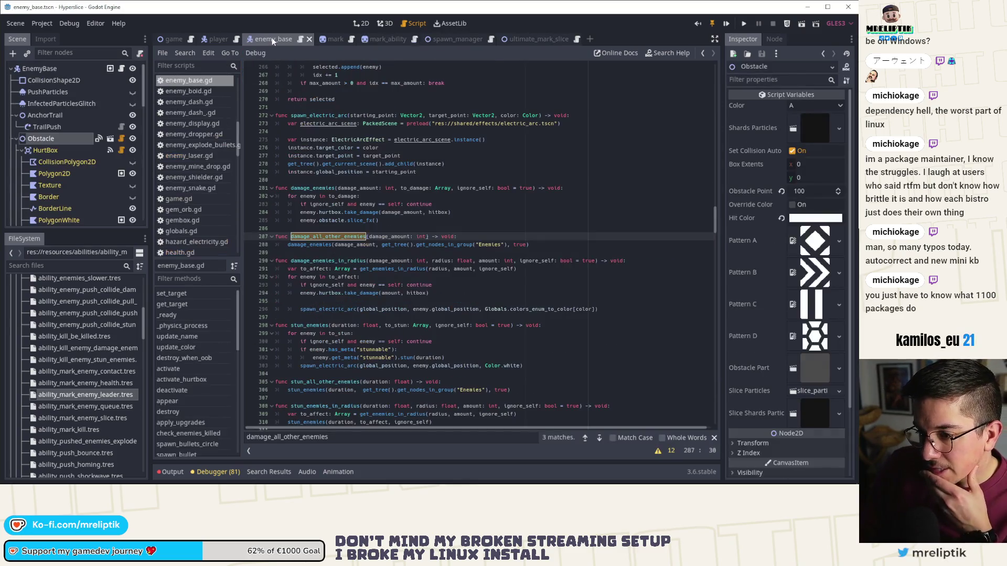
ctrl+click(307, 244)
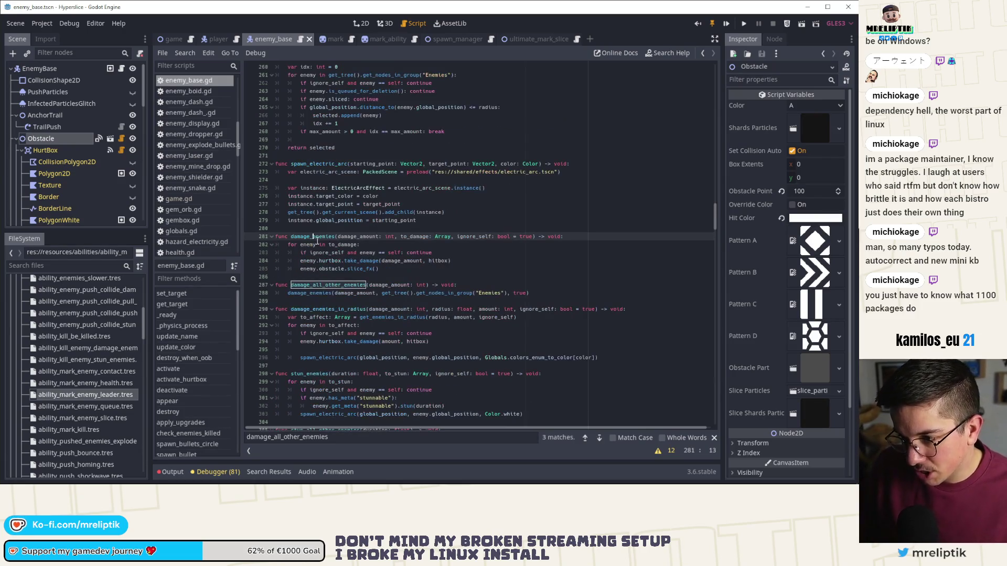
click(392, 270)
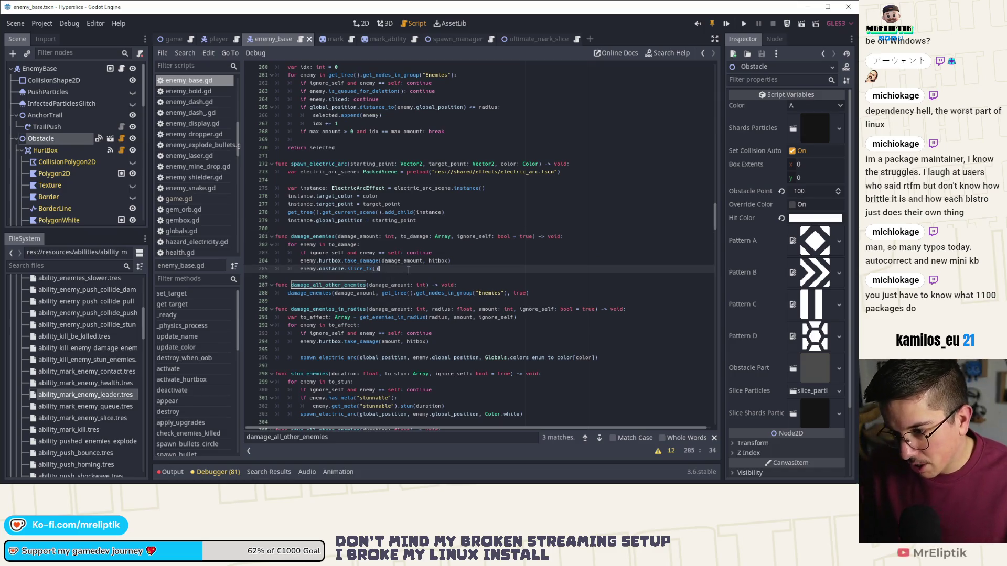
key(Return)
key(ctrl+v)
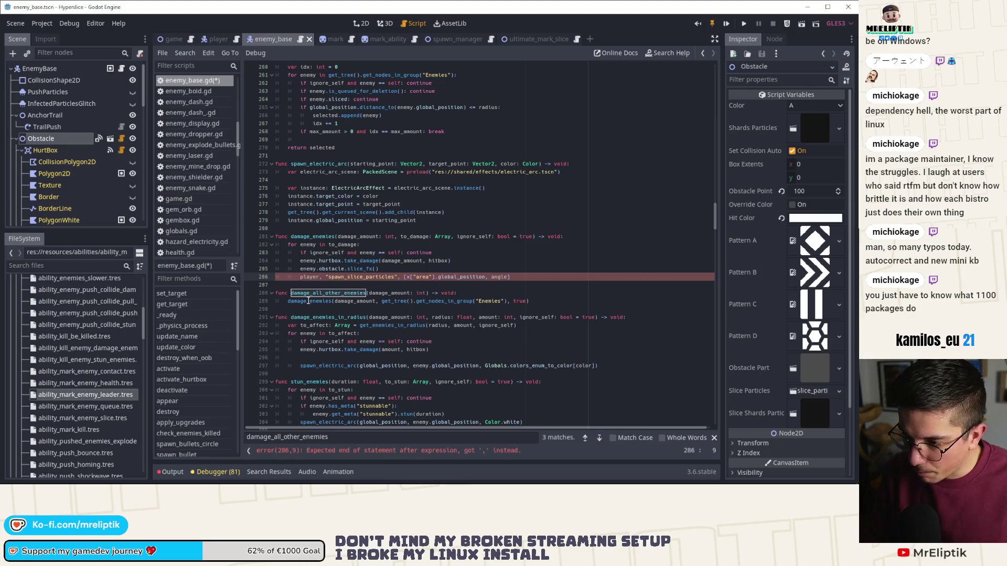
Rework the pasted line into a Globals.player.spawn_slice_particles( call, deleting the old arguments
text(Globals.)
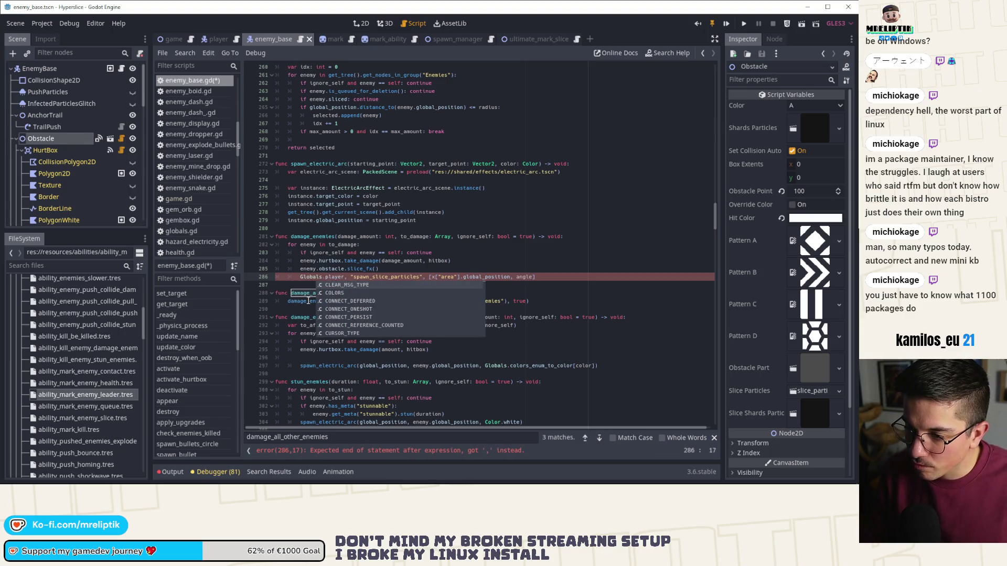
key(ctrl+Right)
key(Delete)
key(Delete)
key(Delete)
text(.)
key(ctrl+Right)
key(ctrl+Right)
key(ctrl+Right)
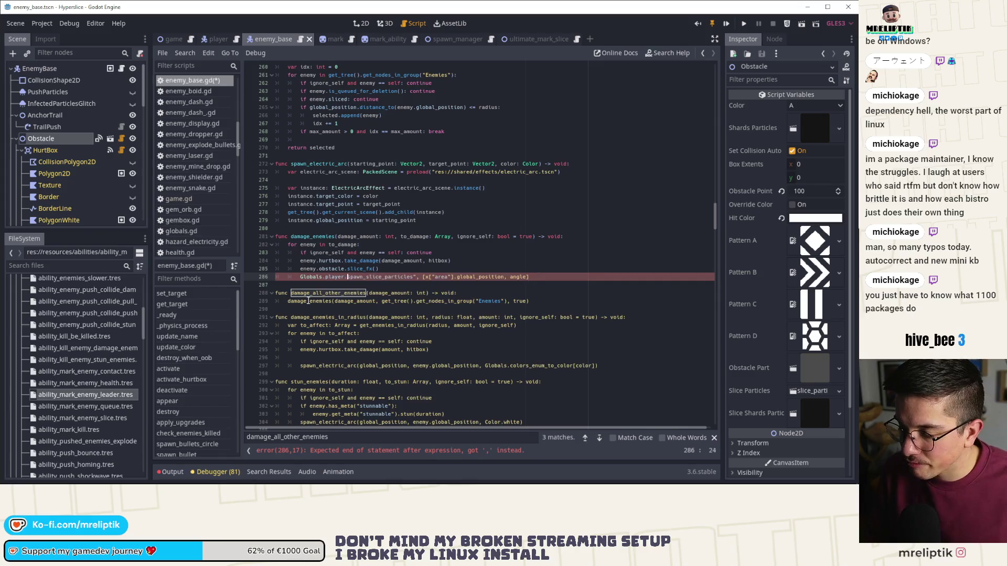
key(BackSpace)
key(BackSpace)
key(BackSpace)
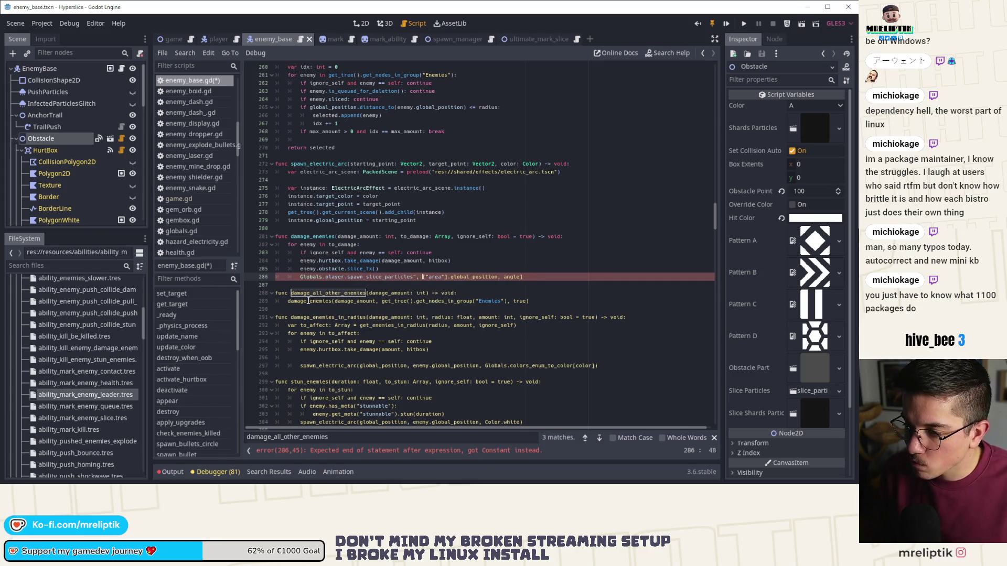
text(()
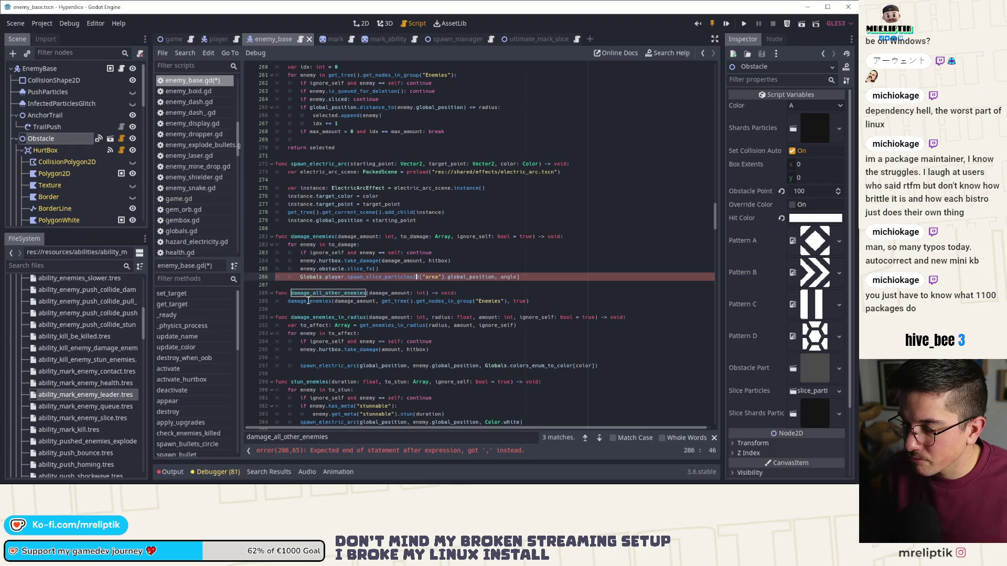
key(Delete)
key(Delete)
key(Delete)
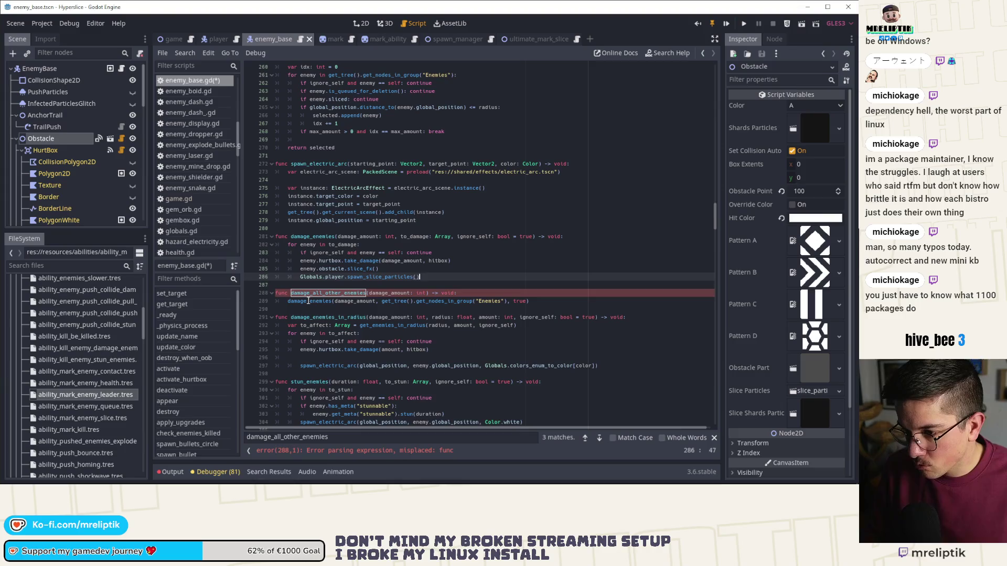
Pass enemy.global_position and rand_range(0.0, 2.0*PI) as arguments, then save enemy_base.gd
text(en)
key(BackSpace)
key(BackSpace)
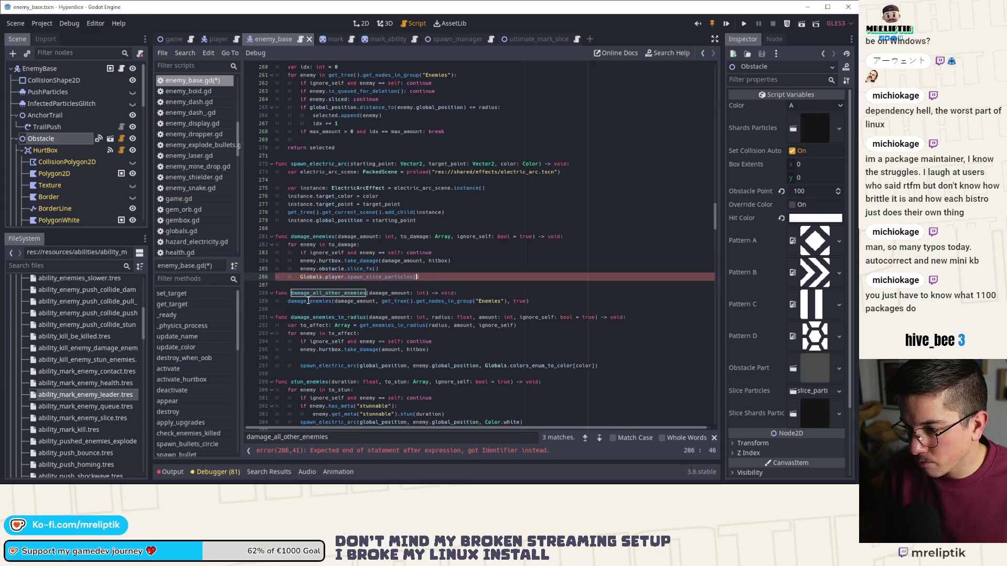
text(enemy.global_position)
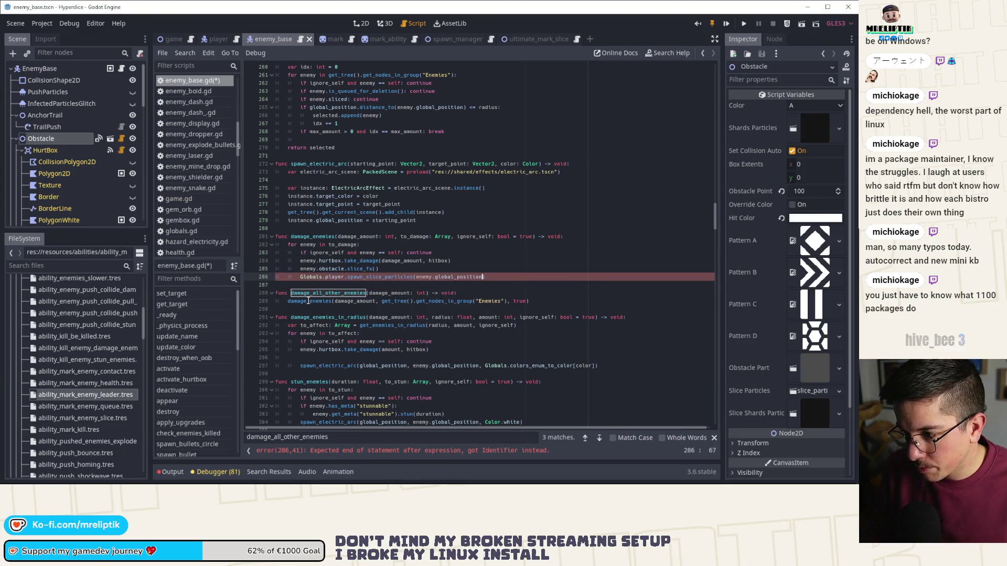
text(, rand_ra)
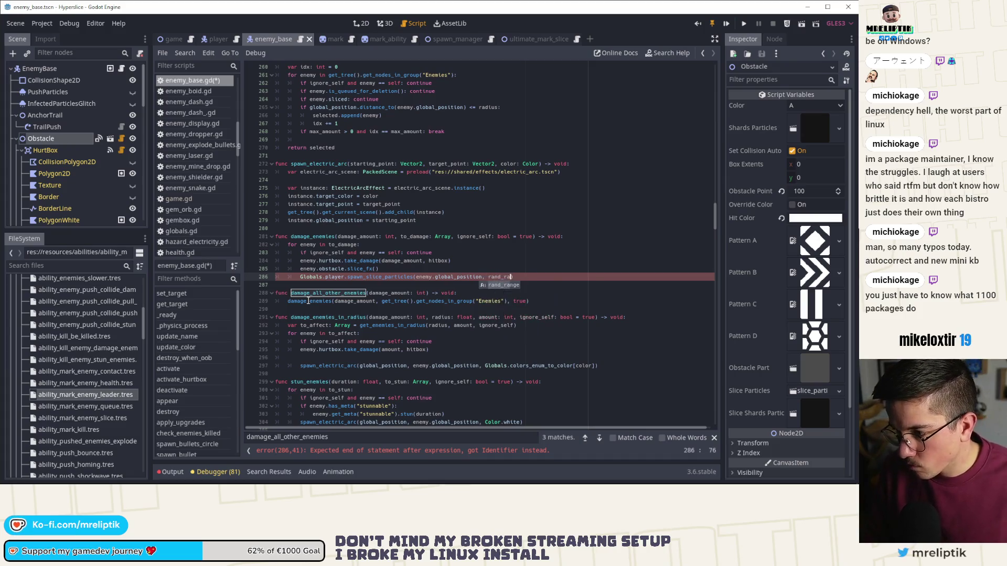
key(Return)
text(0.0, 2.0µPI)
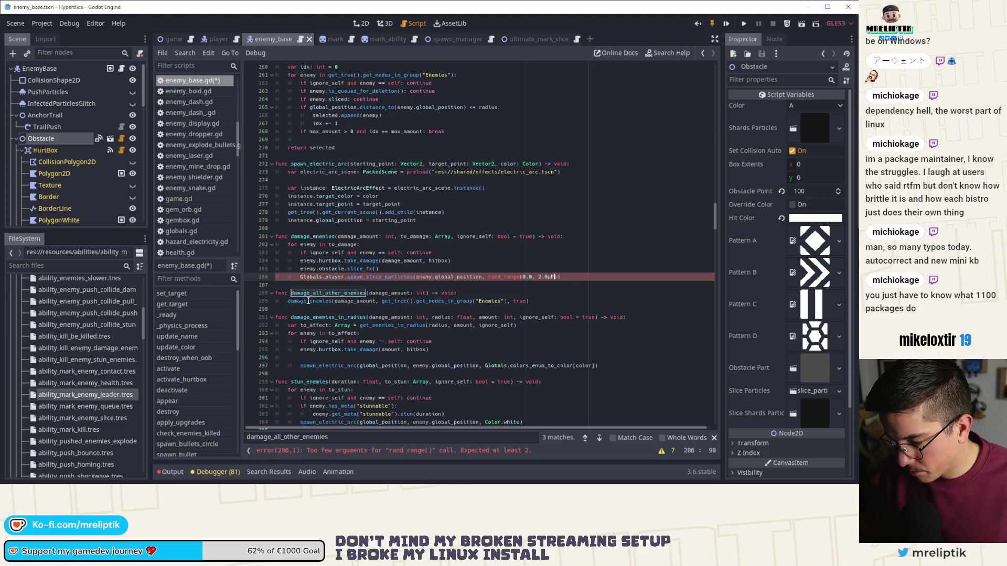
text())
key(Down)
key(Down)
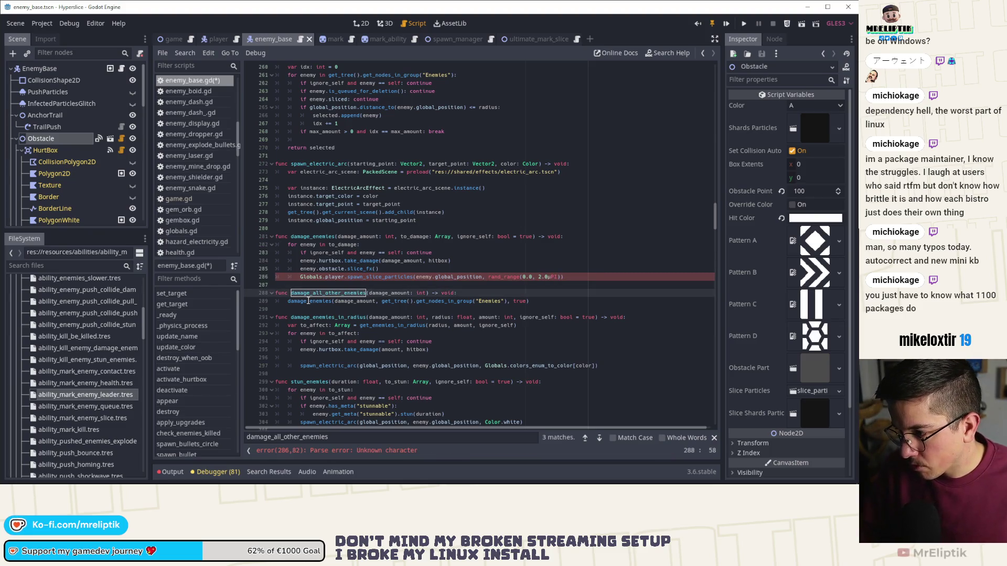
click(549, 277)
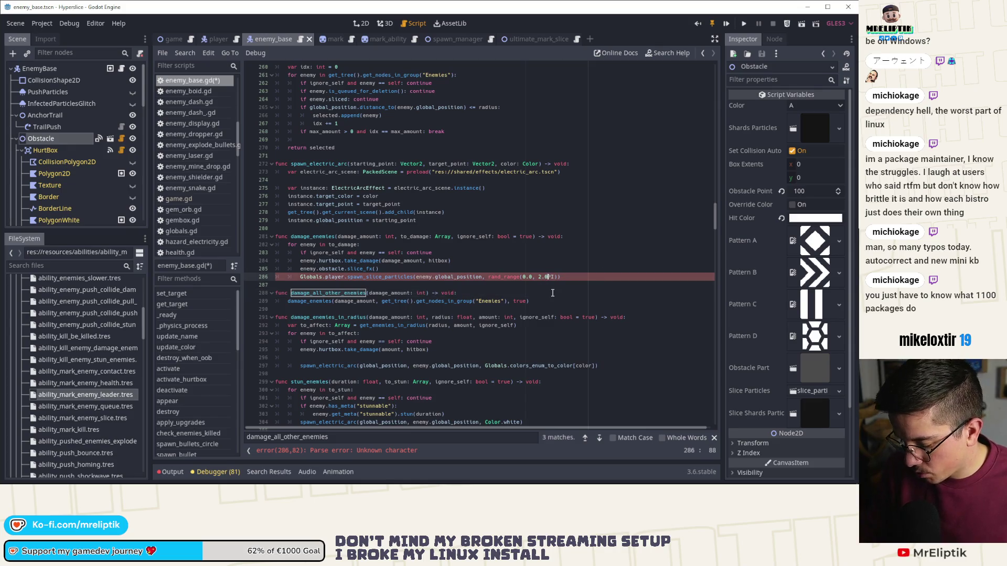
key(BackSpace)
text(*)
key(ctrl+s)
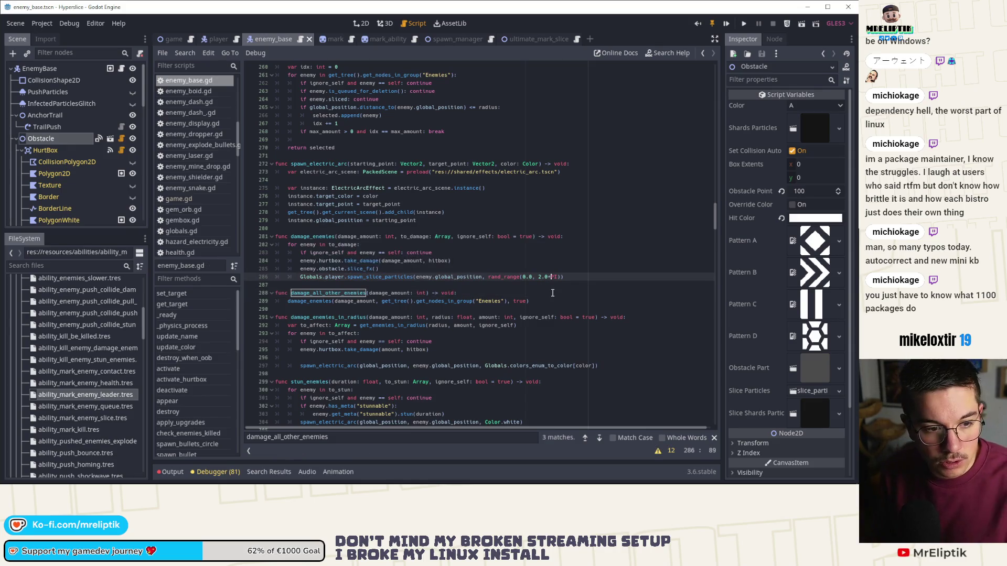
click(452, 253)
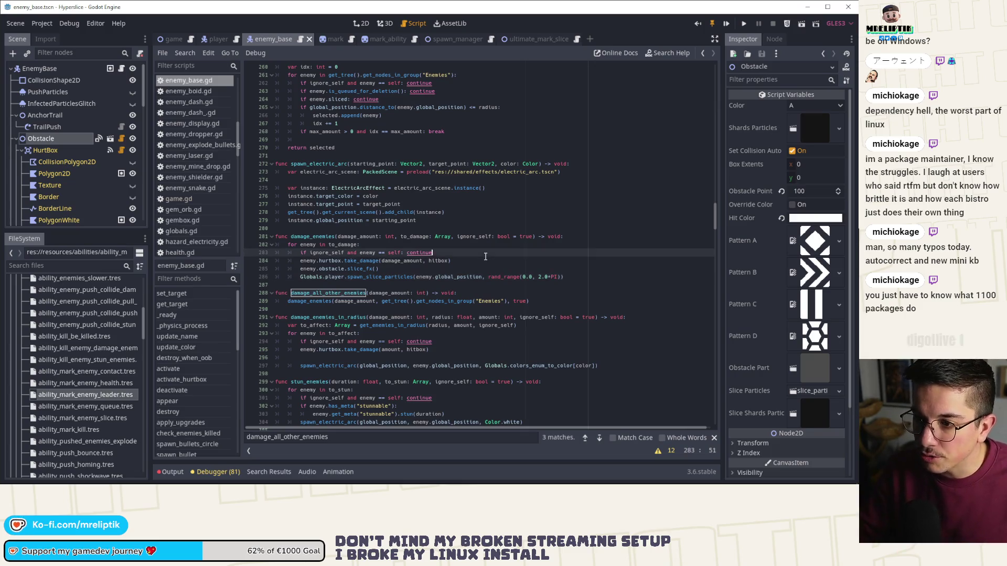
Guard the spawn_slice_particles call with if is_instance_valid(Globals.player): and run the game
click(394, 269)
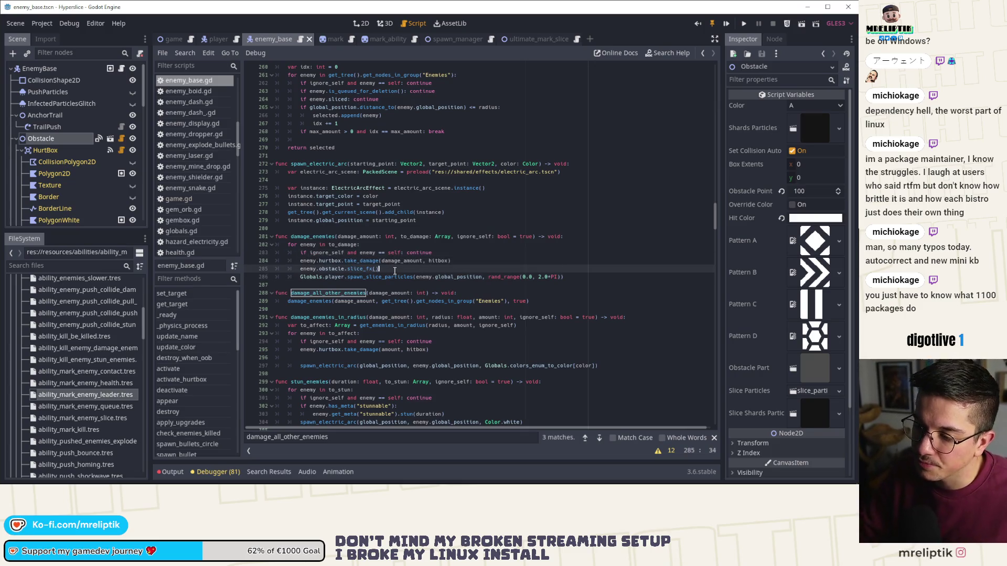
key(Return)
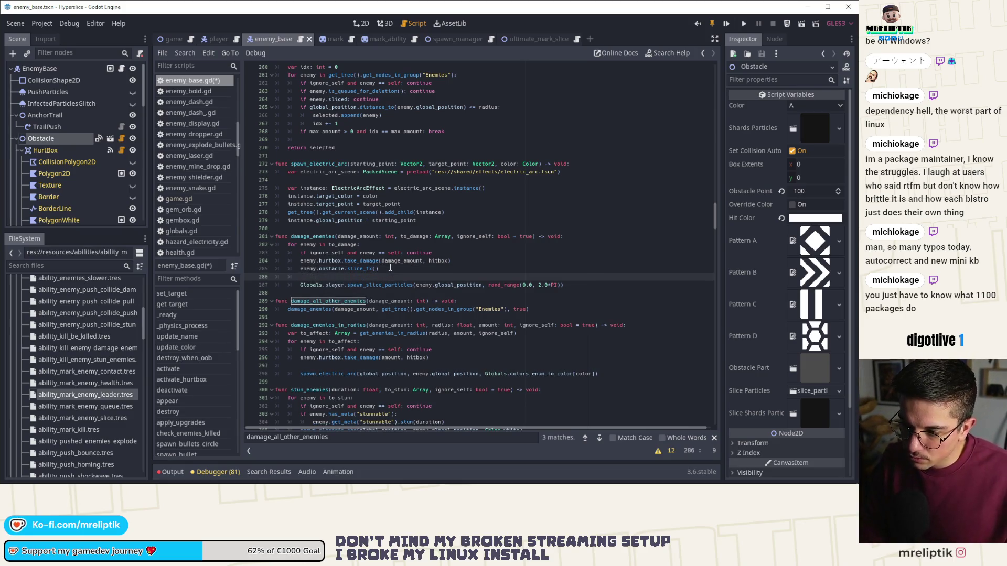
text(if Glboa)
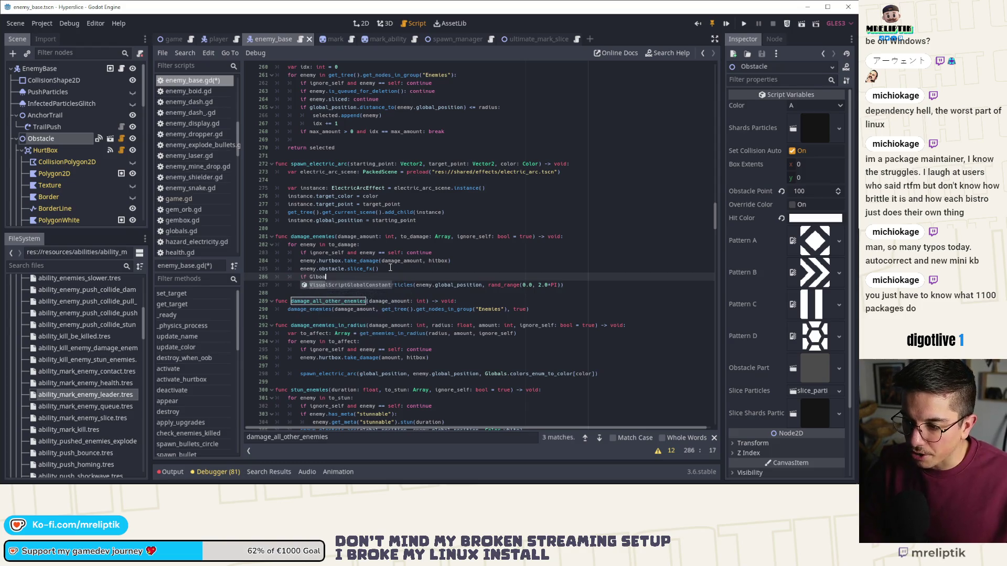
text(ls.bals)
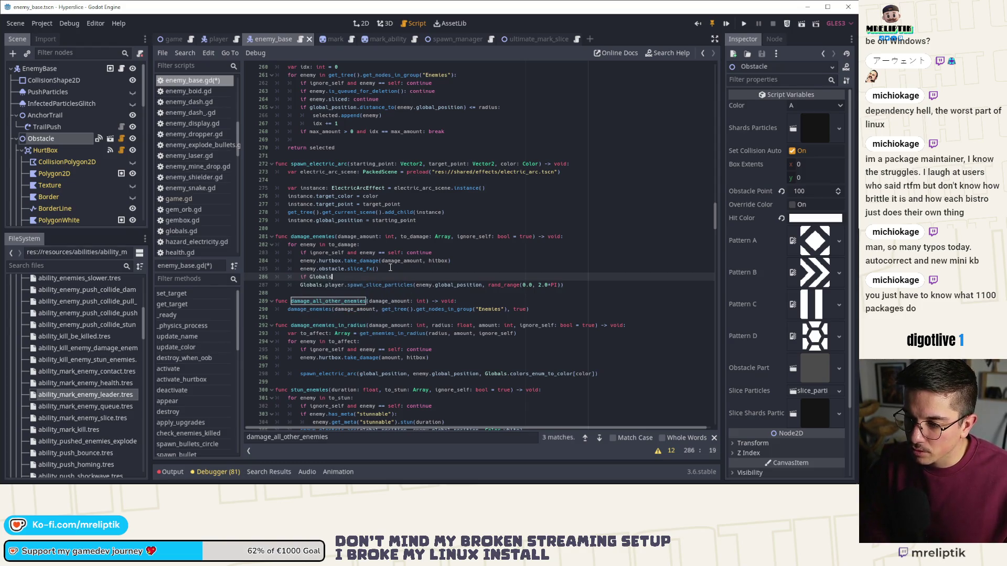
text(.player)
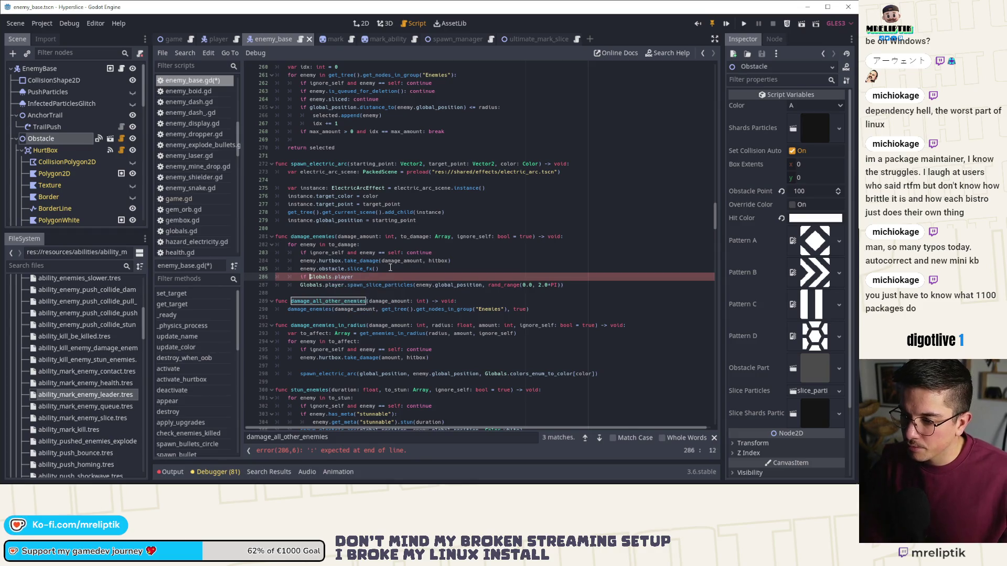
key(Return)
text(is_inst)
key(Return)
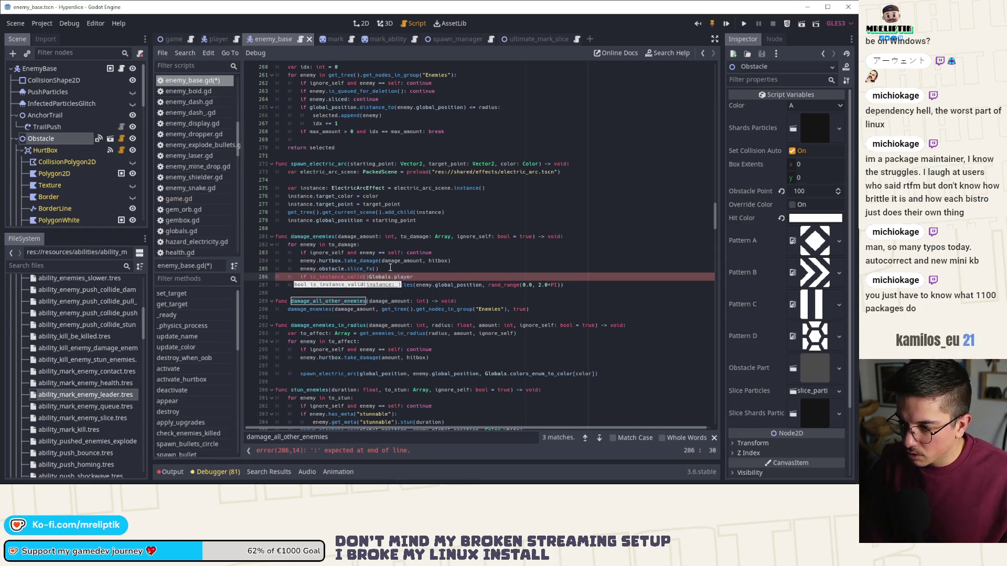
key(End)
text())
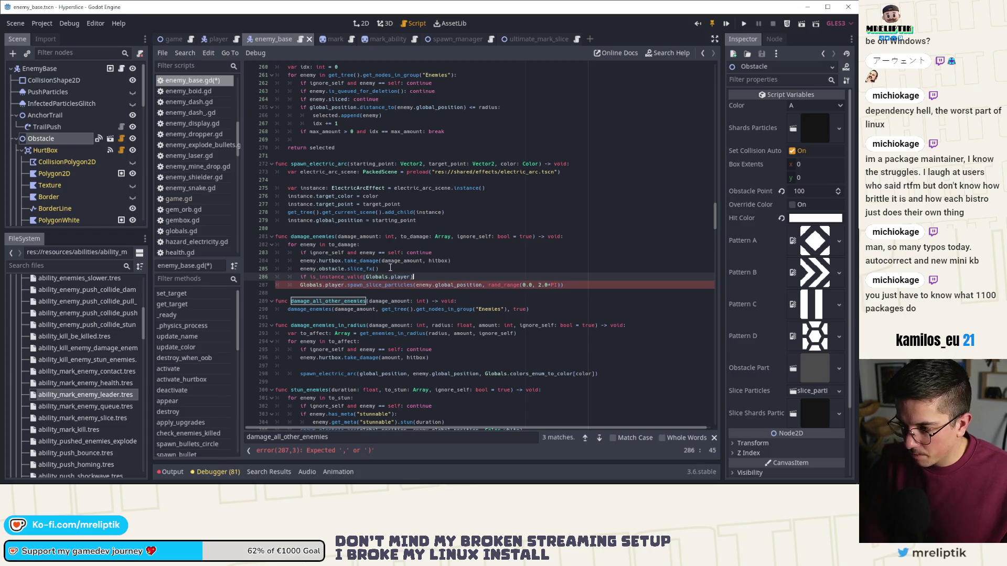
key(Down)
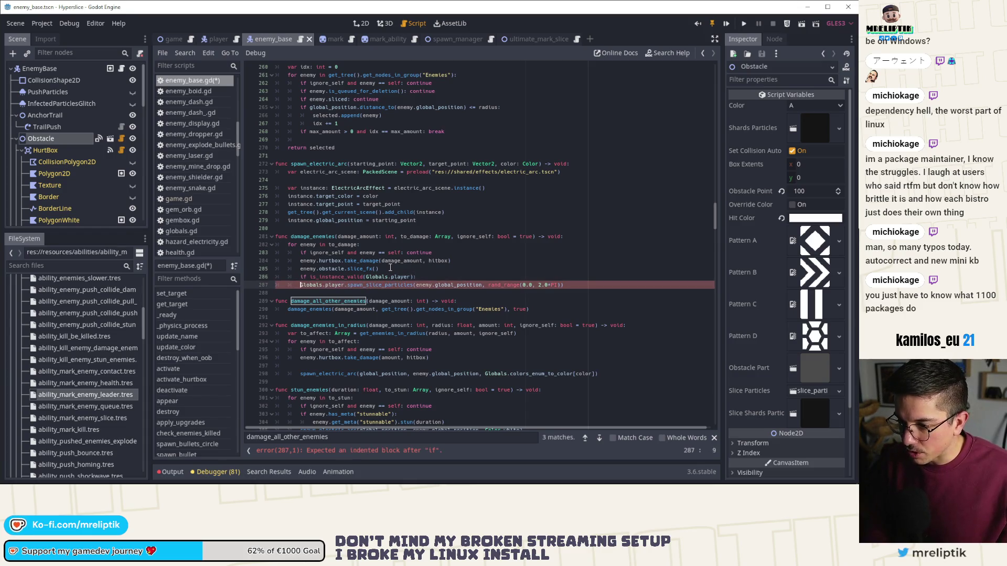
key(Tab)
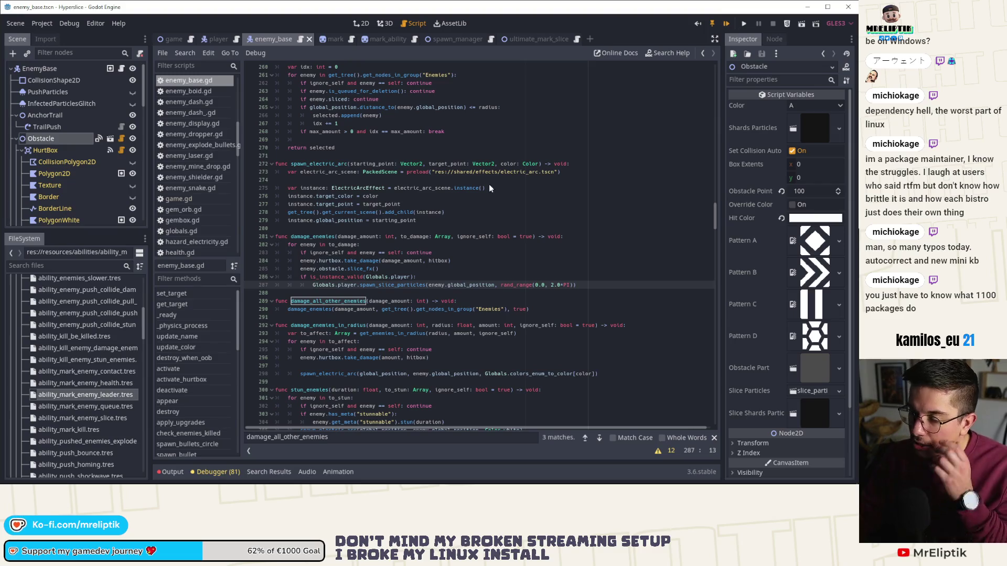
key(F5)
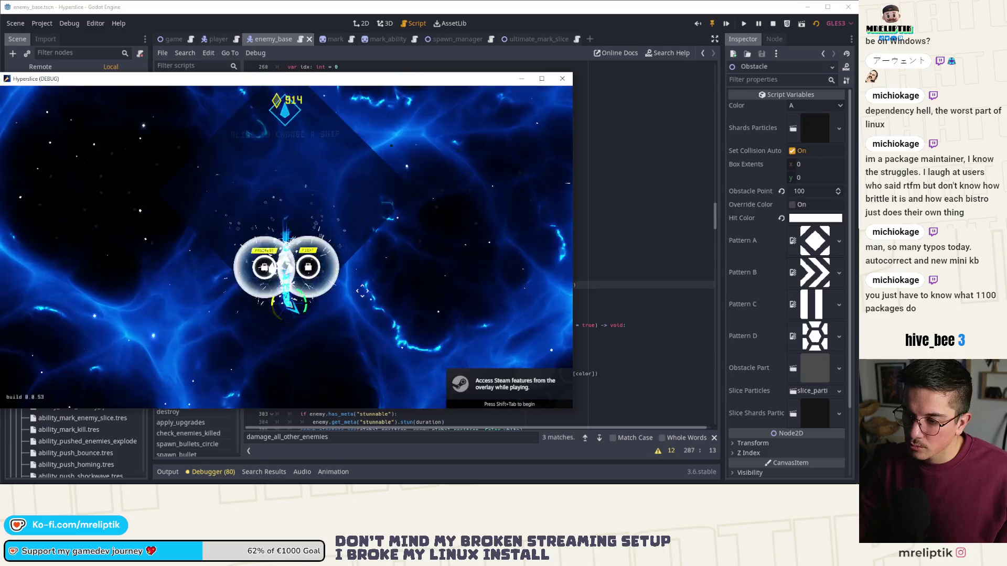
Start the game and spawn enemies with spawn_enemy_health EnemyShielder 2 3 from the console
click(362, 291)
key(grave)
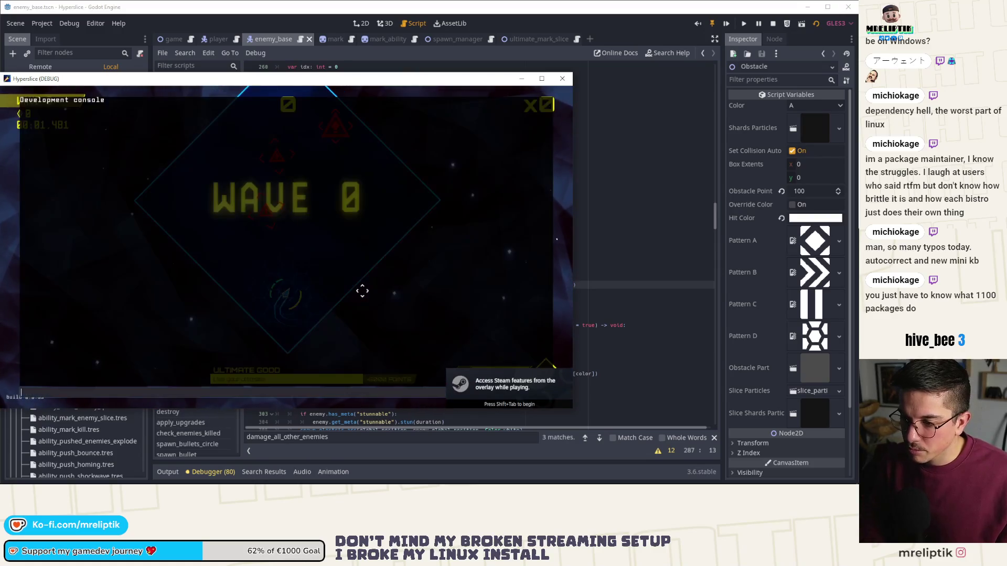
key(Up)
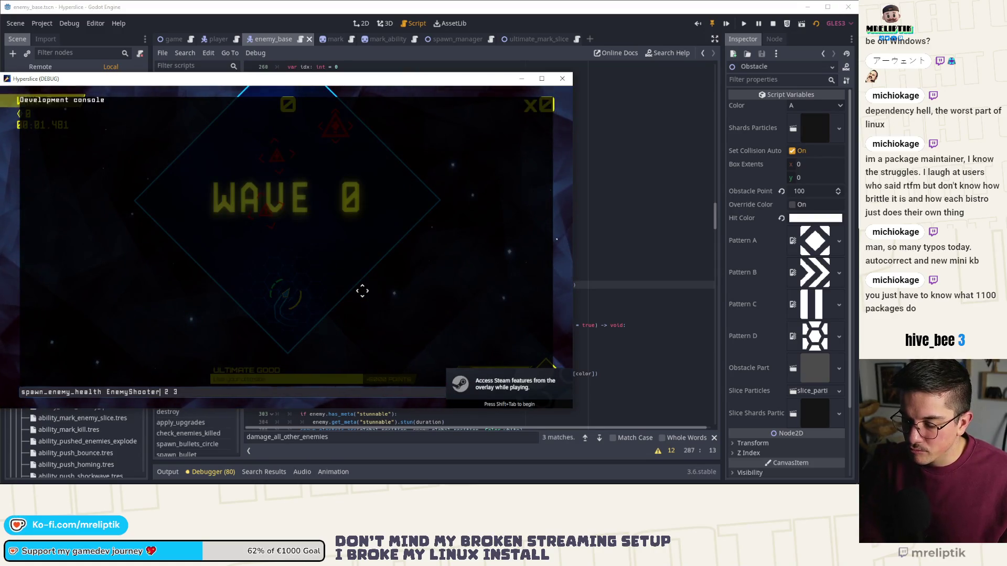
key(BackSpace)
key(BackSpace)
key(BackSpace)
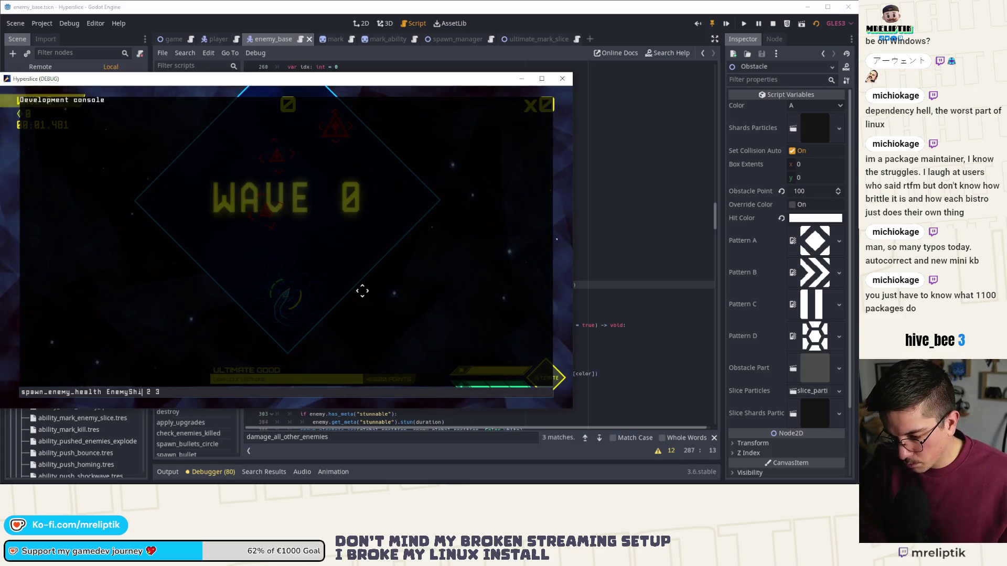
key(Return)
key(grave)
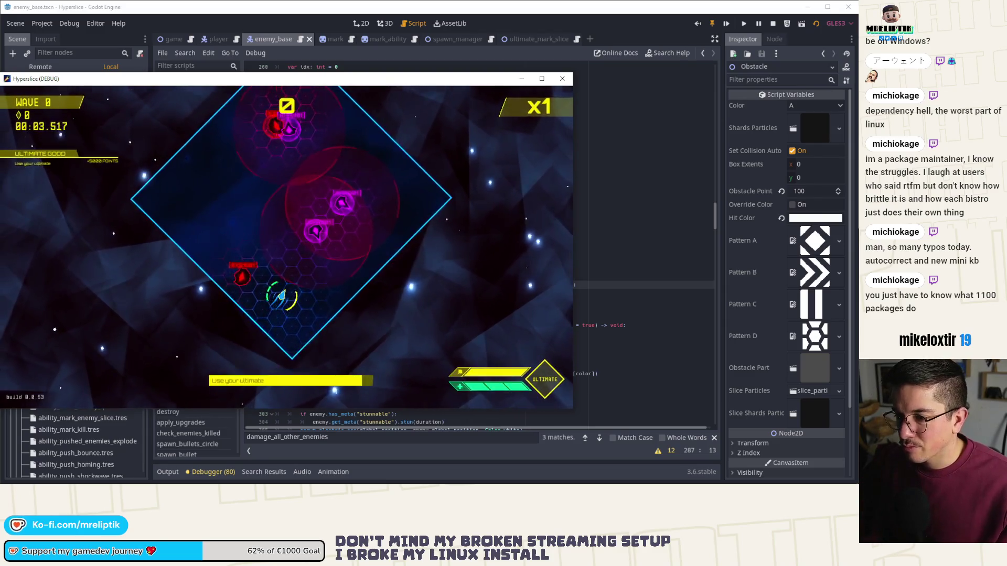
Slash through the spawned EnemyShielder enemies across the arena
click(362, 291)
click(376, 211)
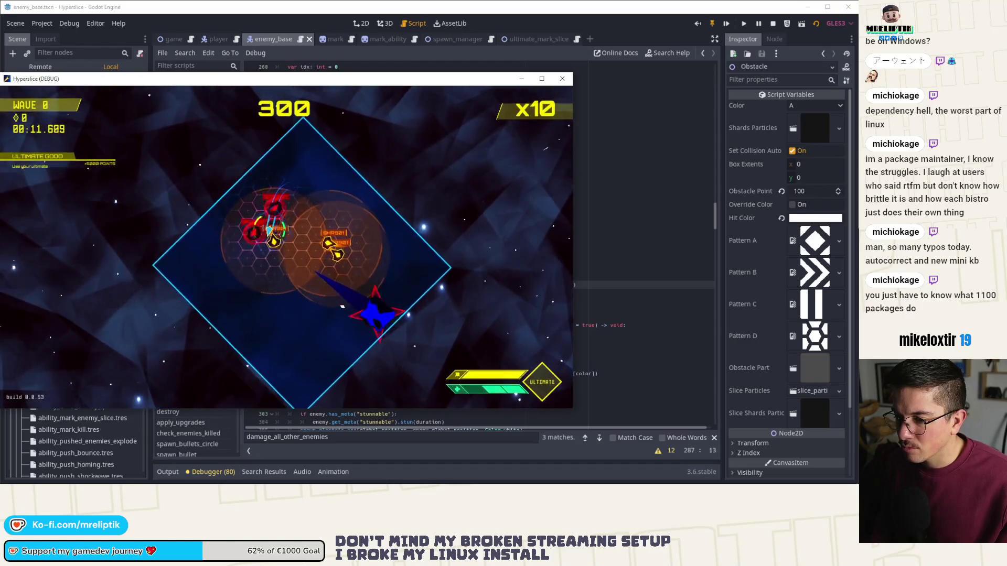
click(335, 325)
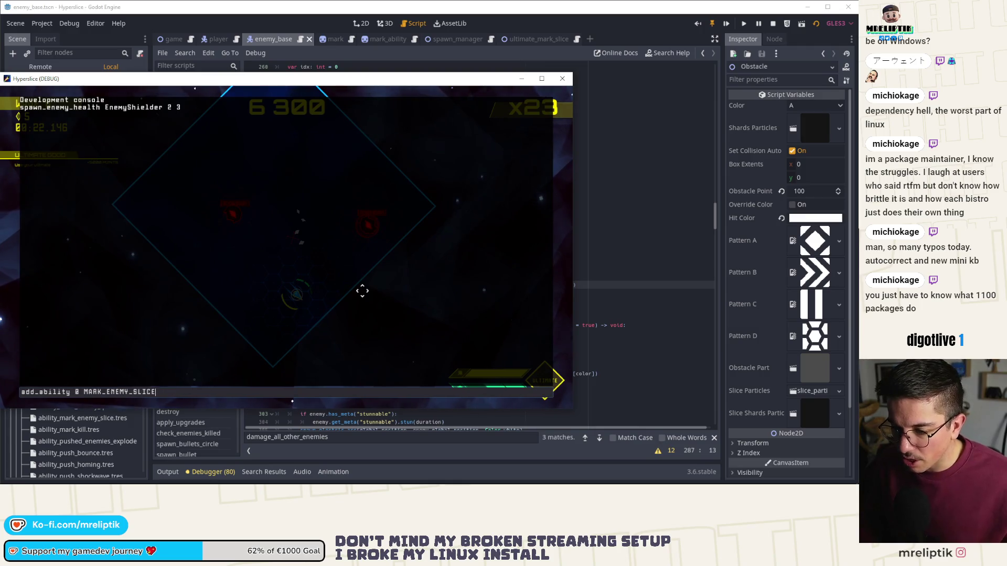
Grant the ship MARK_ENEMY_SLICE with add_ability 0 MARK_ENEMY_SLICE, then pause
key(Up)
key(Up)
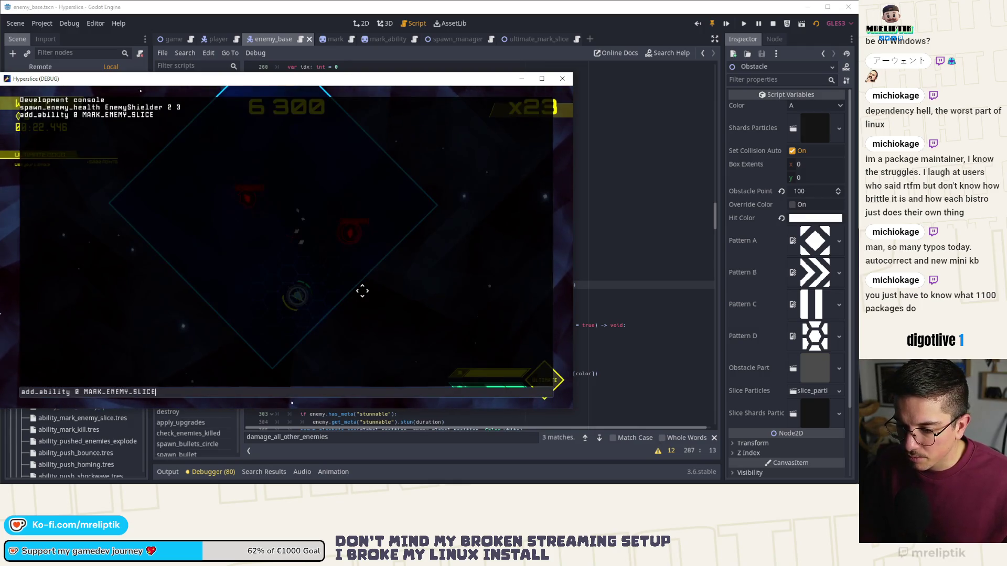
key(Return)
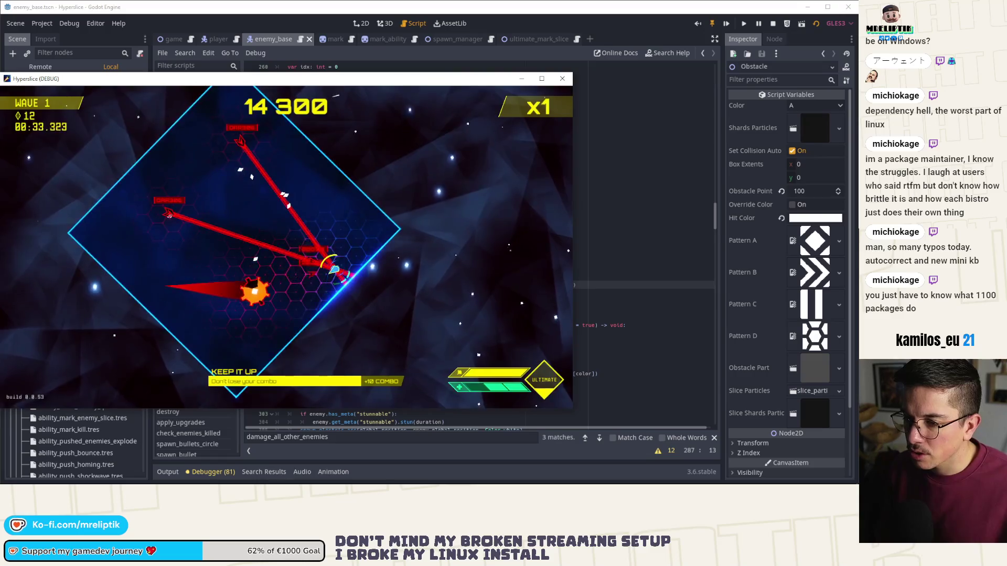
key(Escape)
key(Escape)
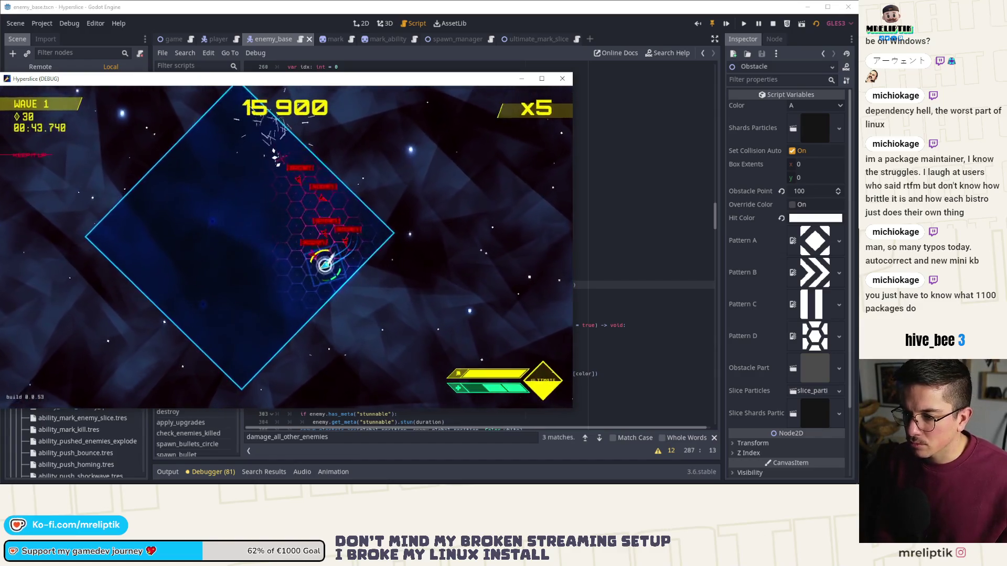
Spawn two batches with spawn_enemy_health EnemyShooter 2 3, play briefly, then pause again
key(grave)
key(Up)
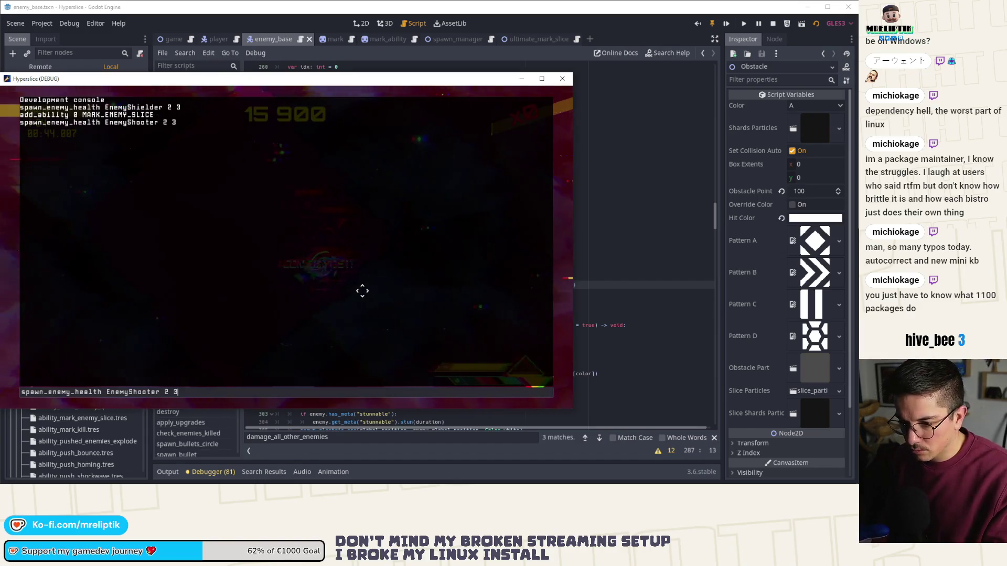
key(Up)
key(Down)
key(Return)
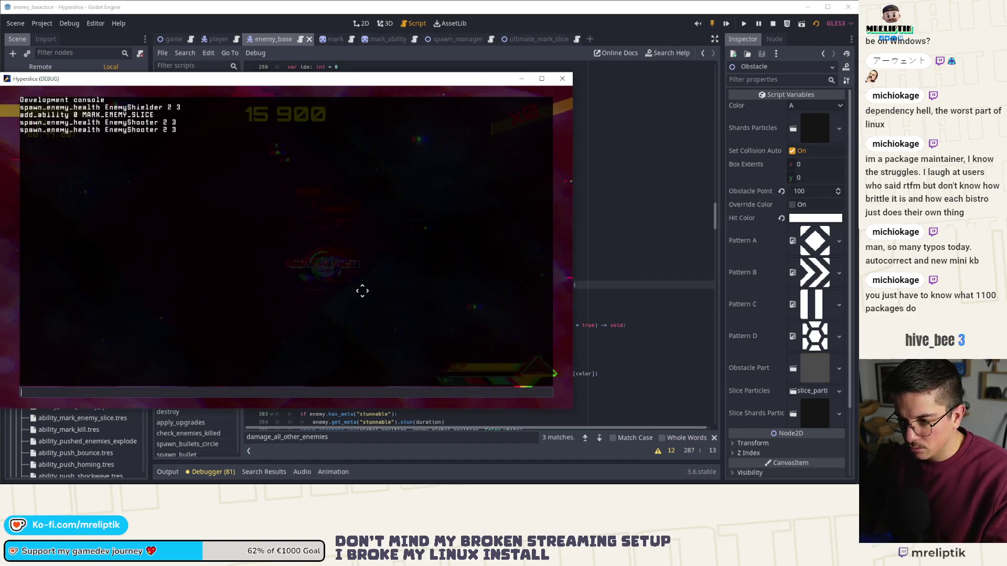
key(grave)
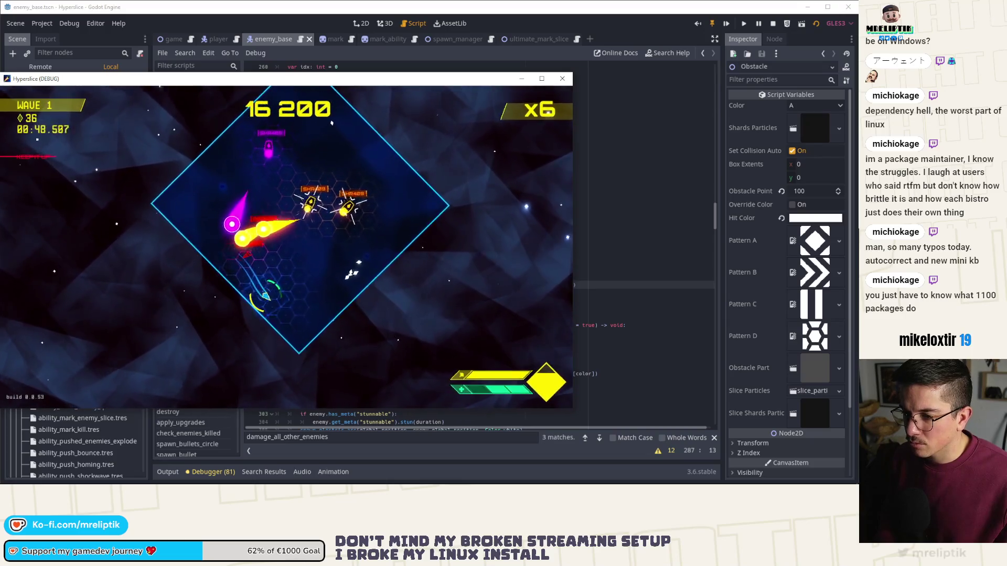
key(Escape)
Add the missing ':' after marked on player.gd line 1736, then resume the game to hit the breakpoint
key(super+shift+Right)
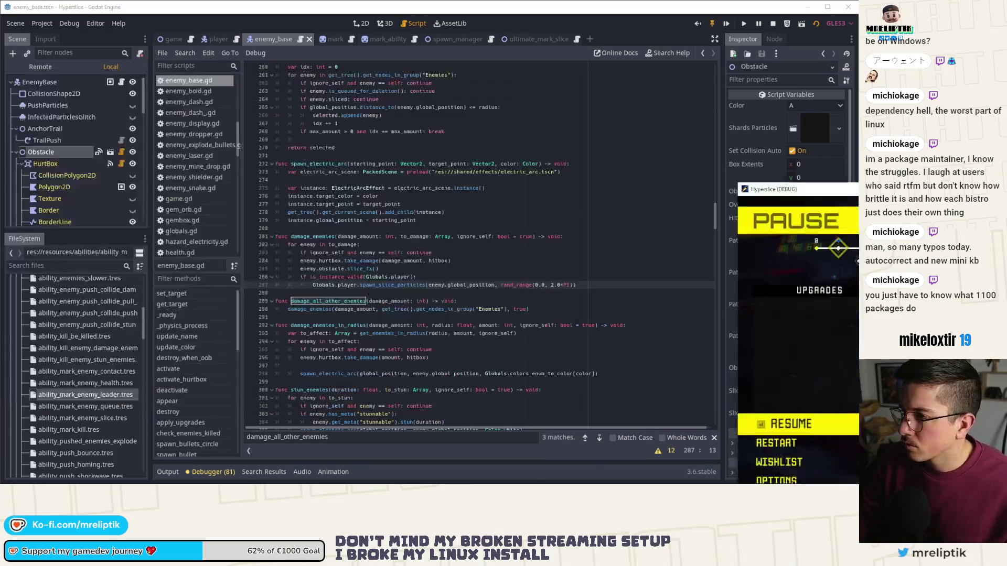
click(212, 39)
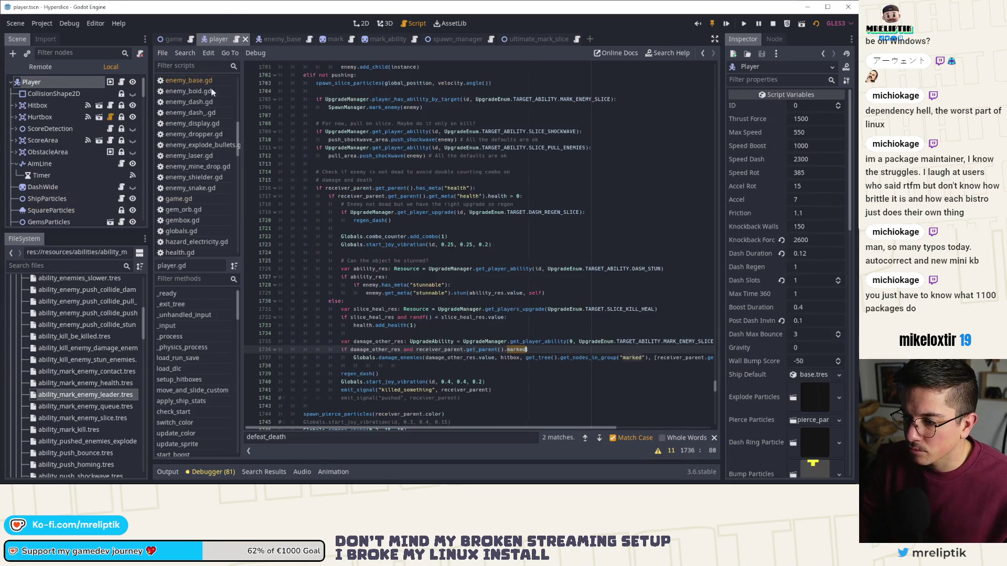
click(121, 82)
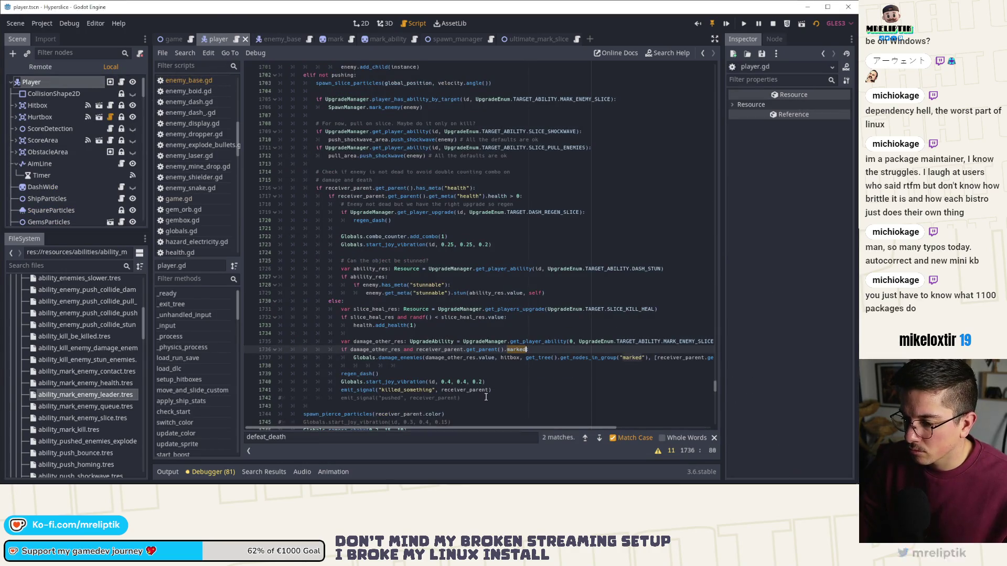
text(:)
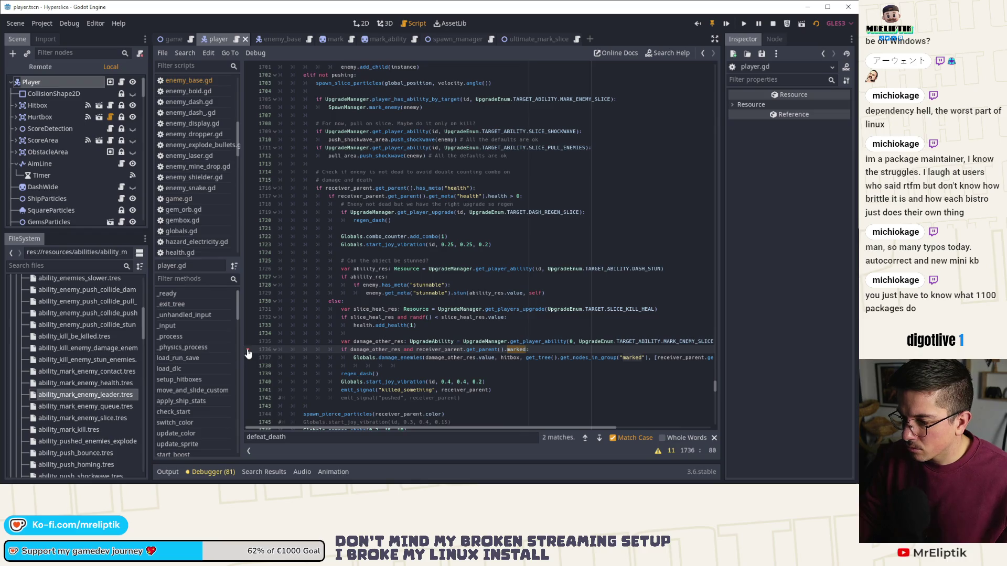
key(F5)
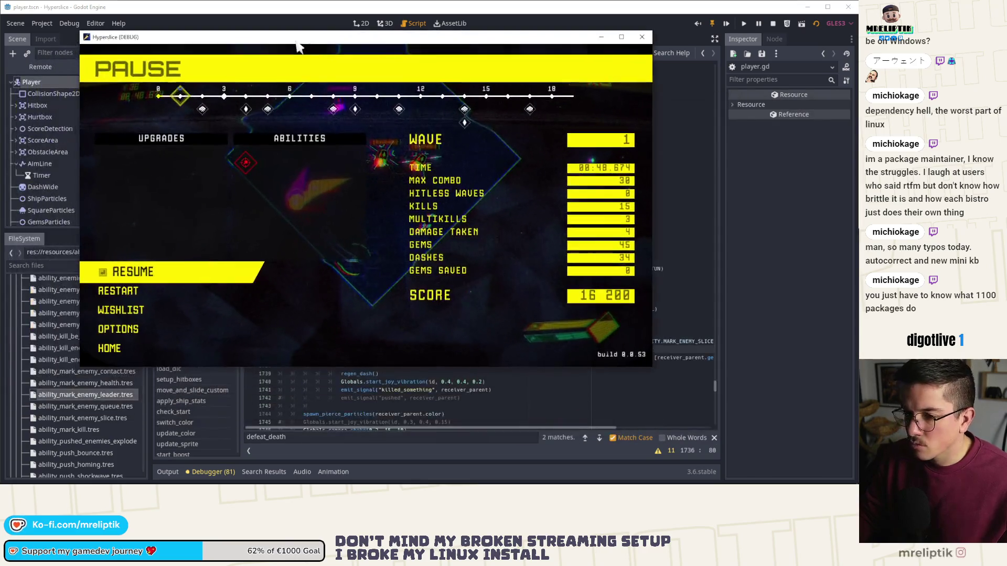
key(Escape)
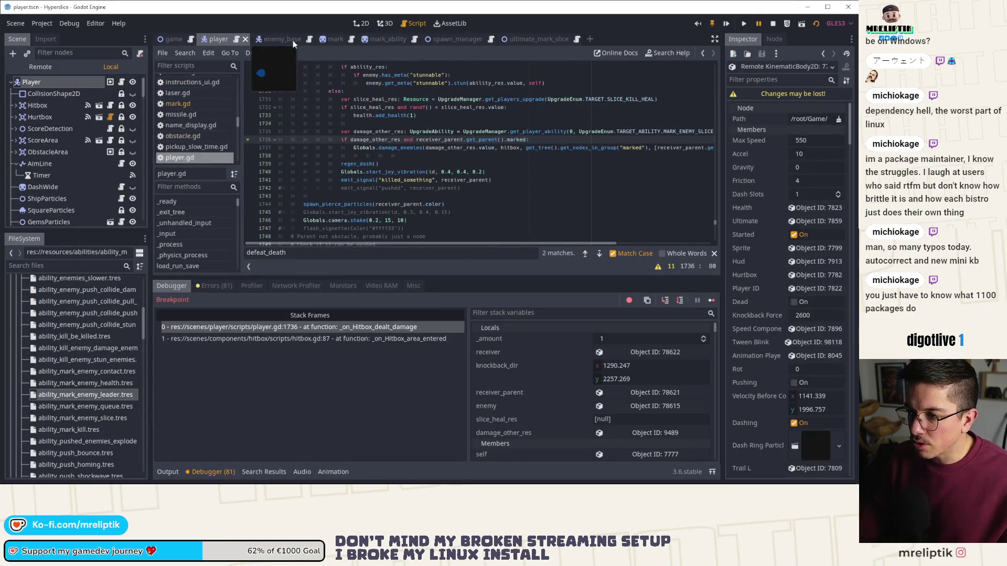
Inspect the receiver_parent node's properties, dismissing the node picker without choosing
mouse_move(369, 139)
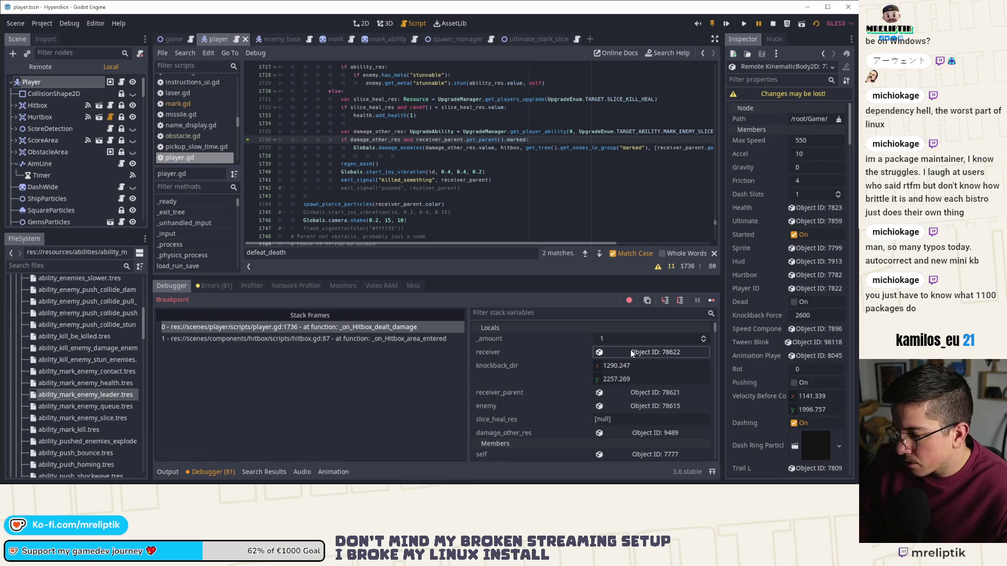
click(650, 393)
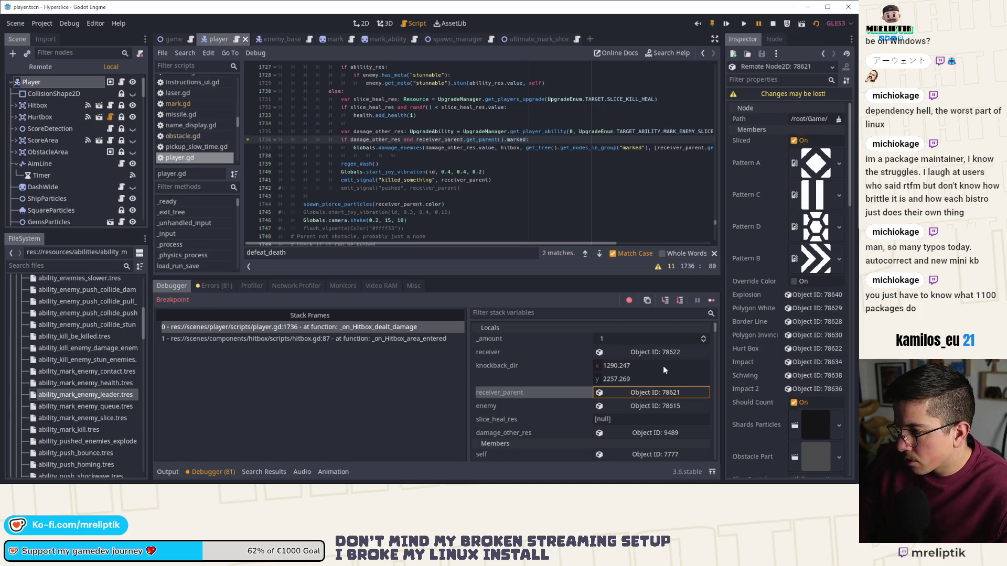
click(809, 119)
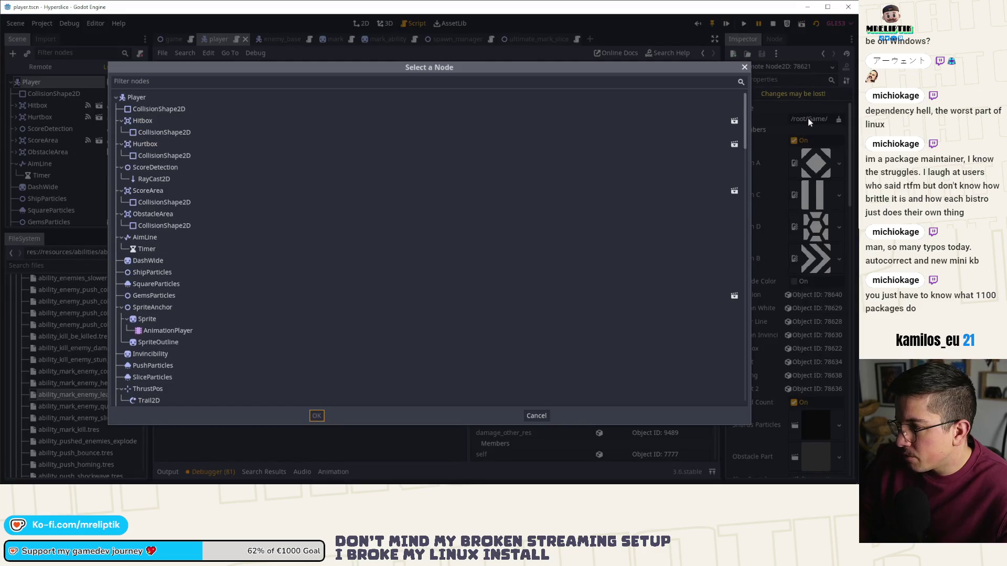
click(537, 414)
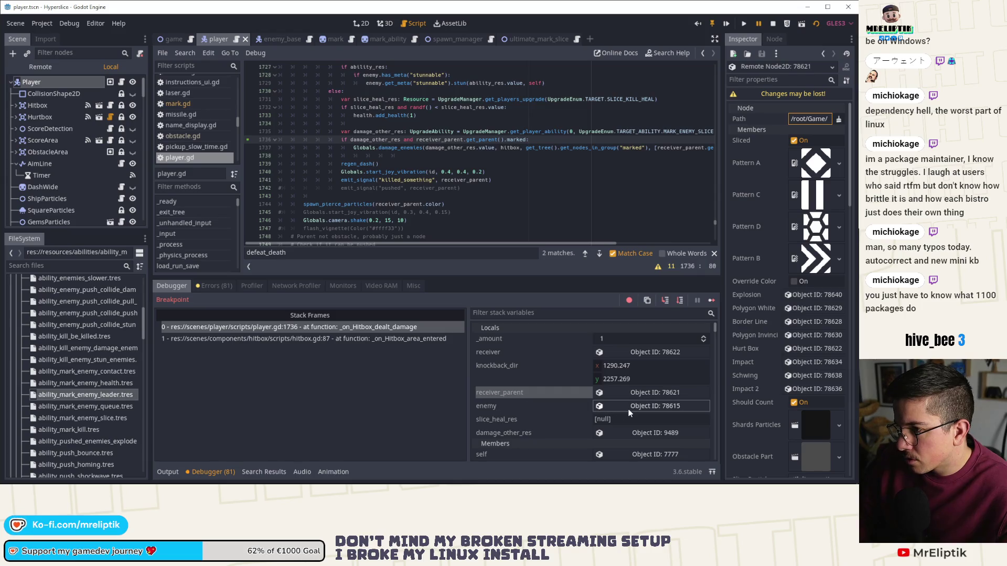
Inspect the hit enemy's properties, then bring the paused game window forward
scroll(472, 158, down, 2)
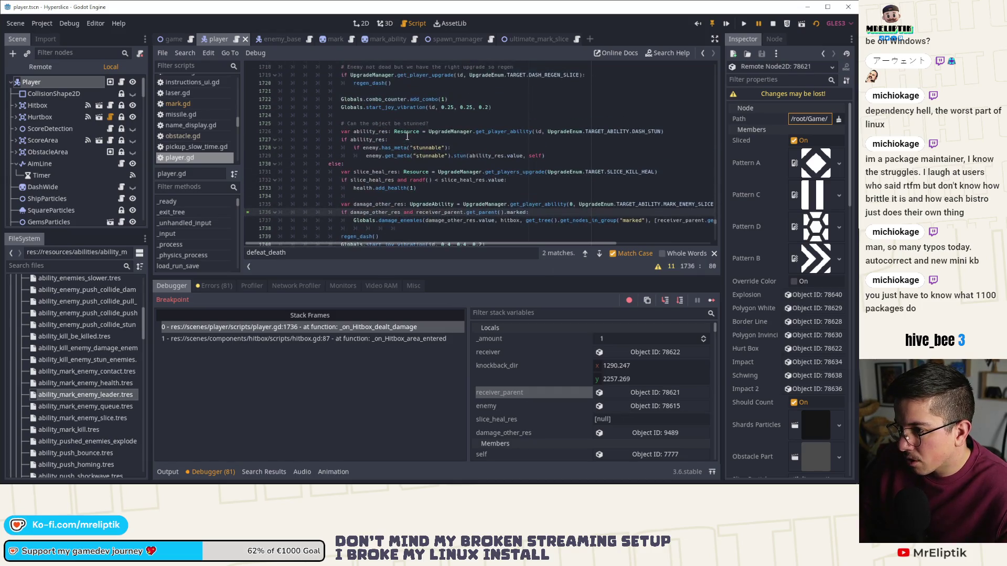
click(644, 406)
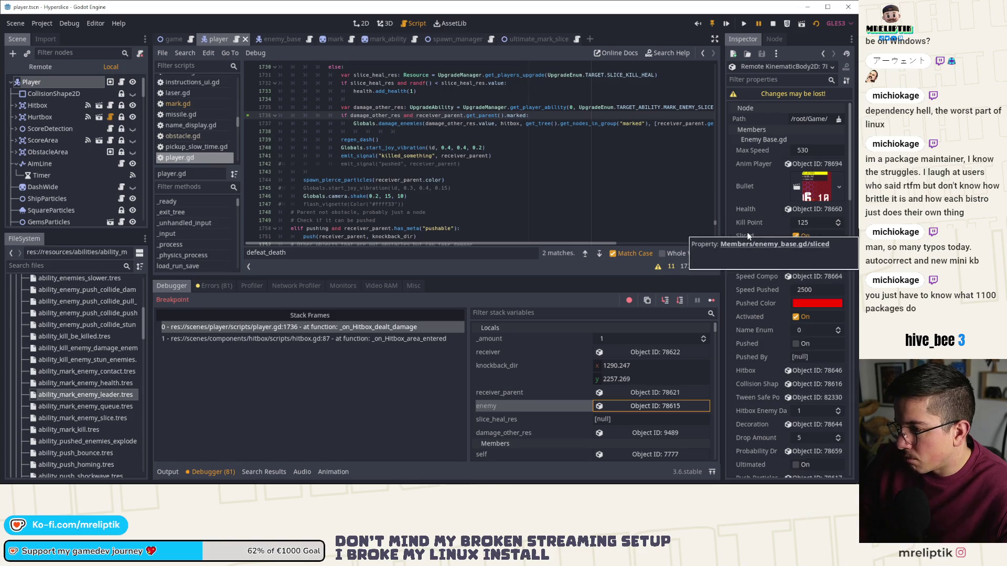
scroll(748, 236, down, 5)
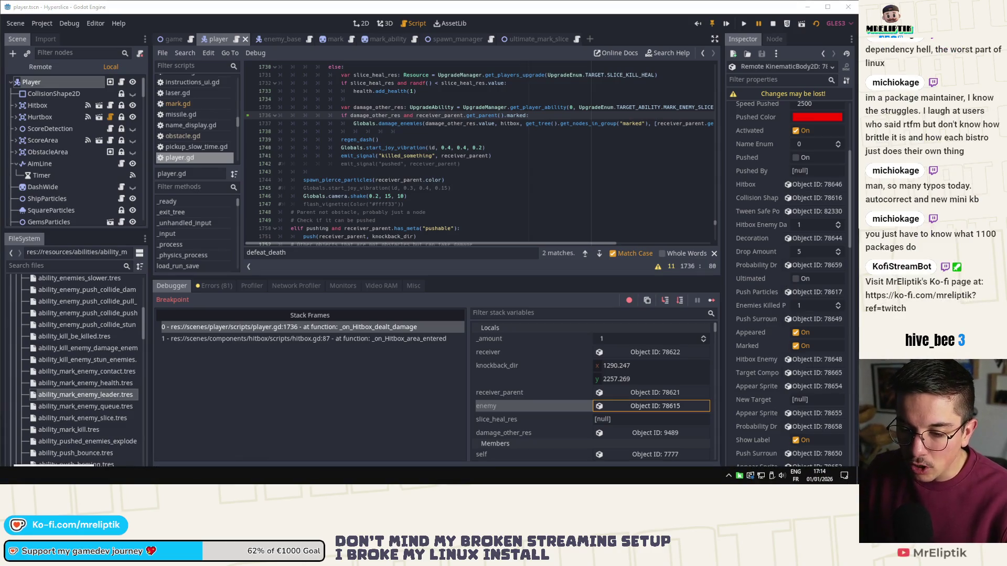
key(F12)
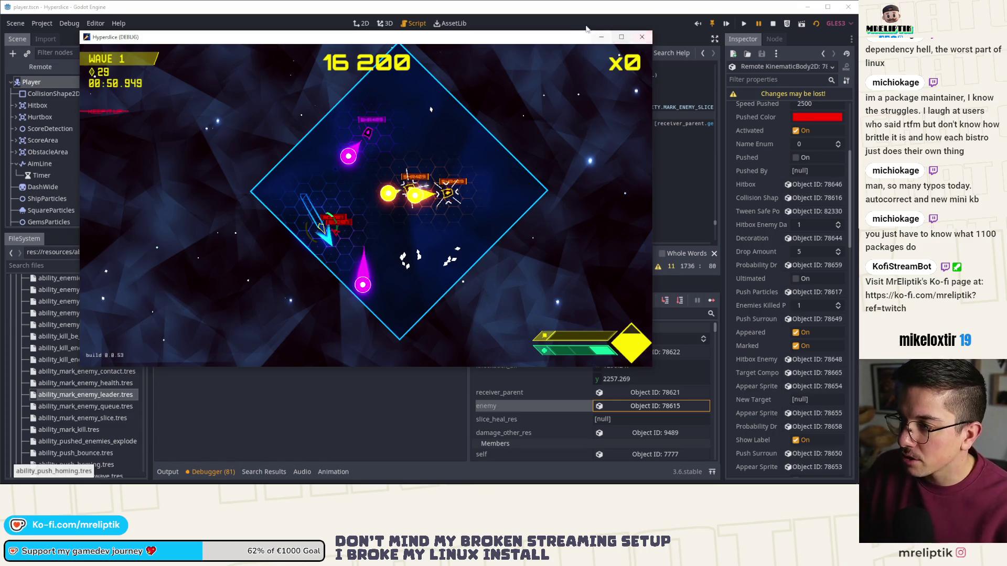
Return to the script editor and collapse the bottom panel for a full-height view
click(601, 36)
click(167, 472)
click(167, 472)
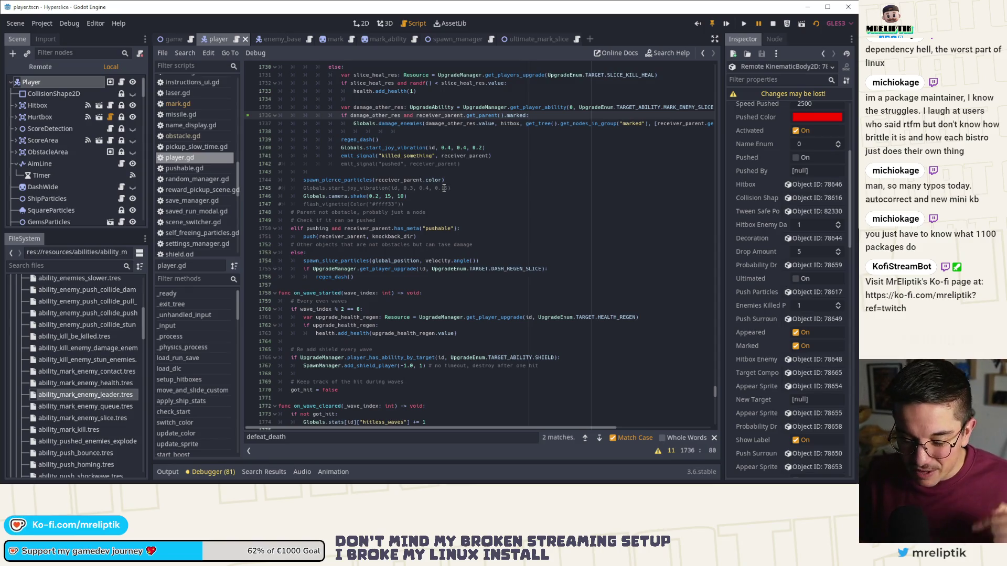
Select the MARK_ENEMY_SLICE if-block and its SpawnManager.mark_enemy(enemy) call near line 1705
scroll(407, 275, up, 6)
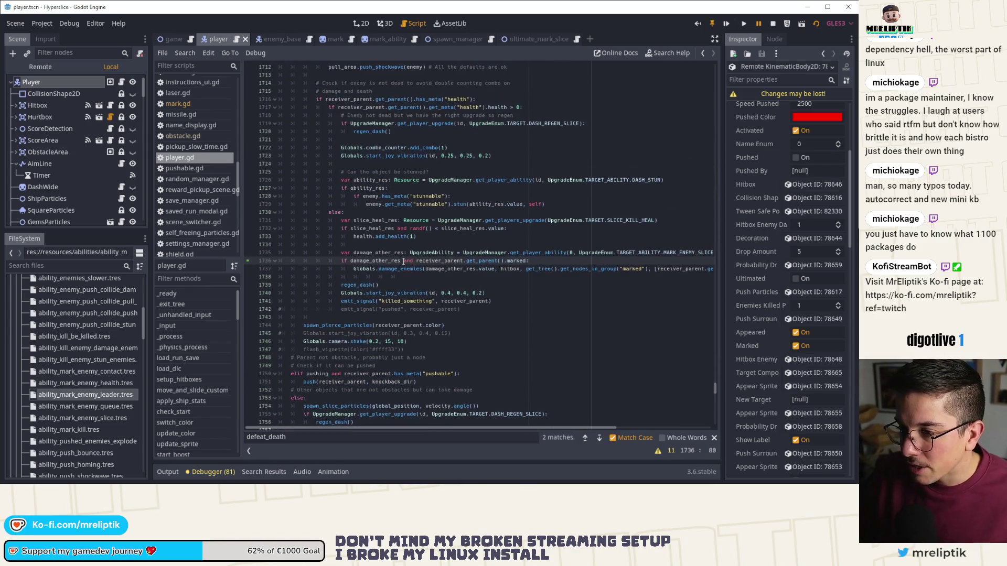
scroll(403, 261, up, 1)
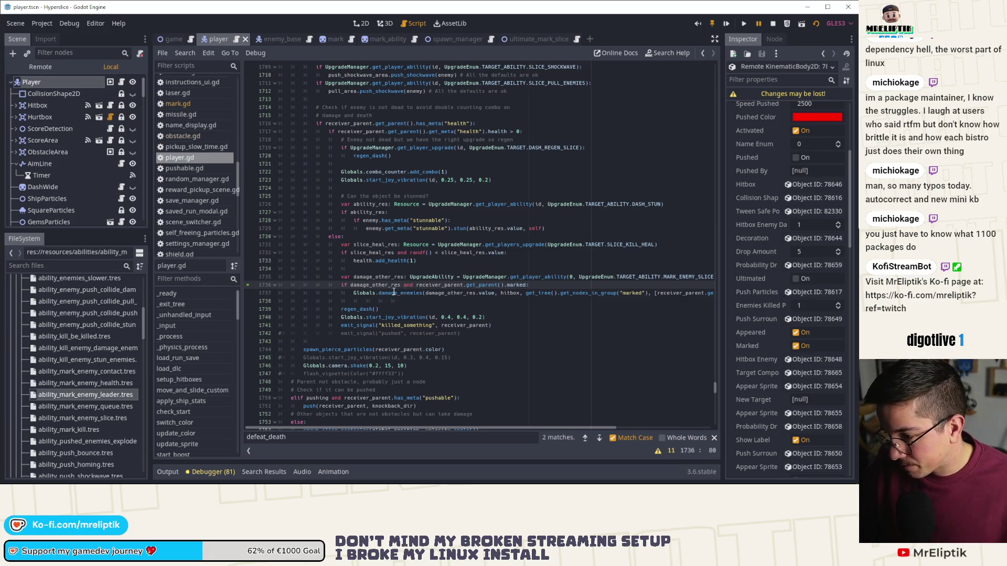
scroll(394, 293, up, 7)
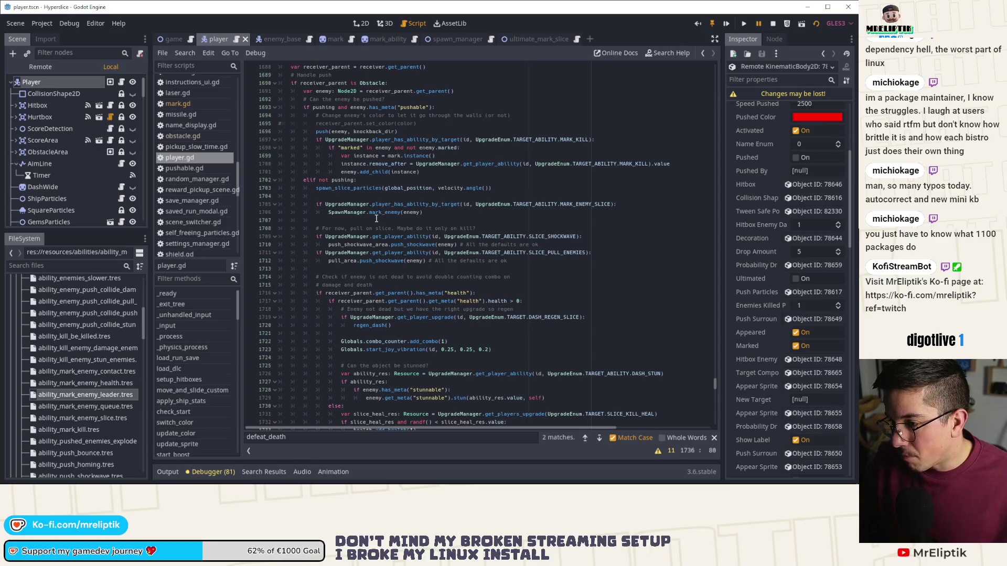
double_click(384, 212)
scroll(389, 229, up, 2)
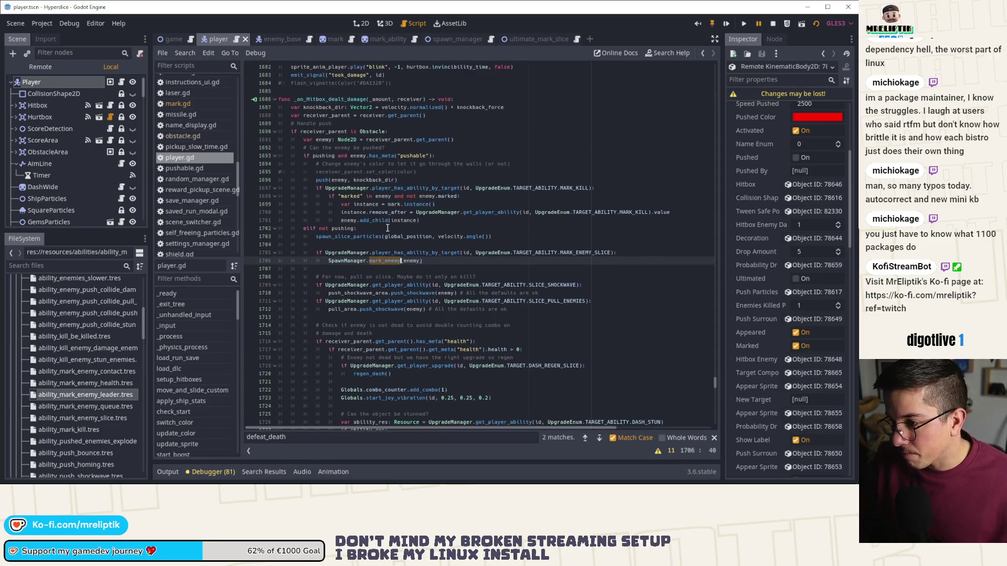
scroll(387, 228, down, 3)
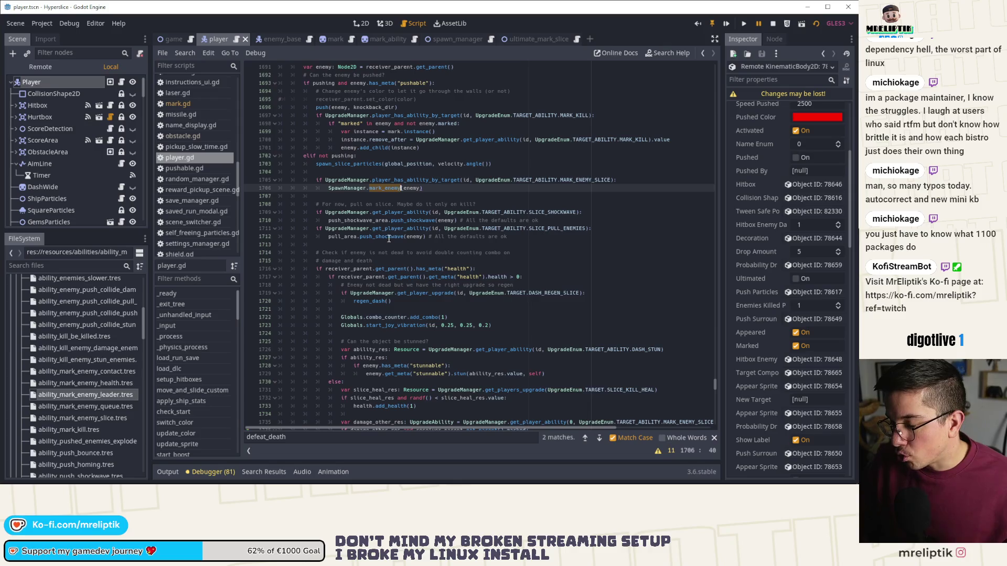
drag(315, 181, 476, 189)
key(ctrl+c)
Delete the leftover empty lines where the mark-enemy-slice block was cut
key(BackSpace)
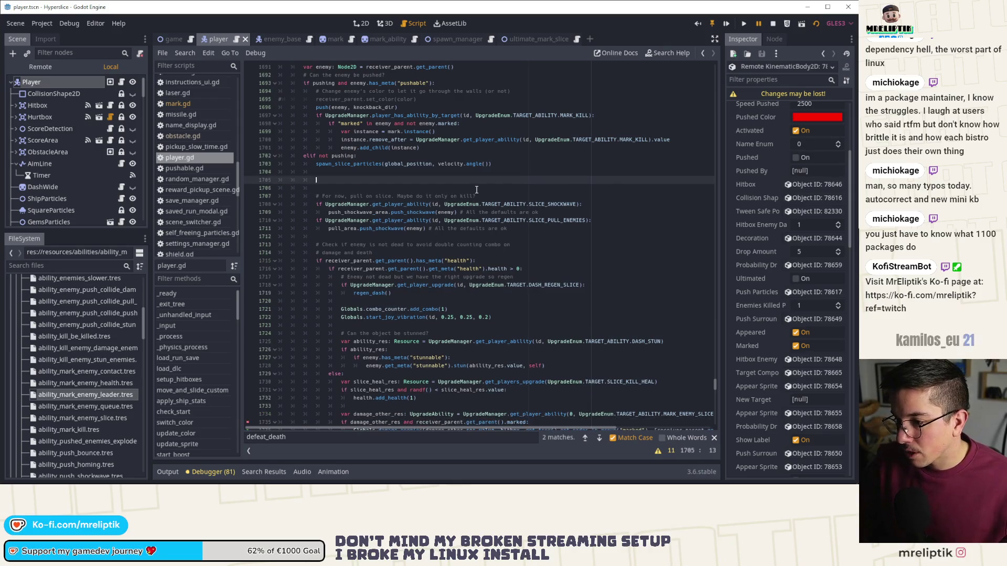
key(BackSpace)
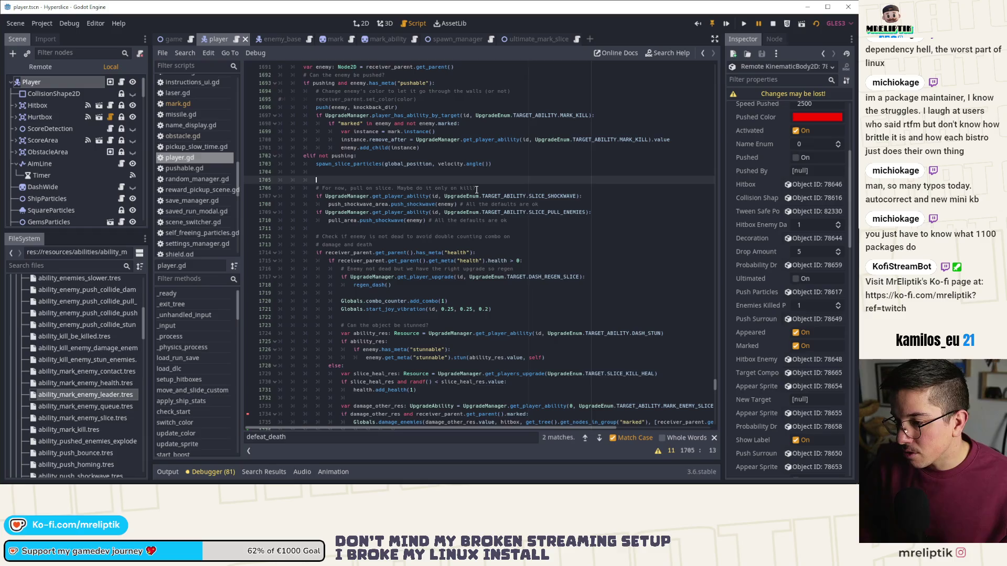
key(BackSpace)
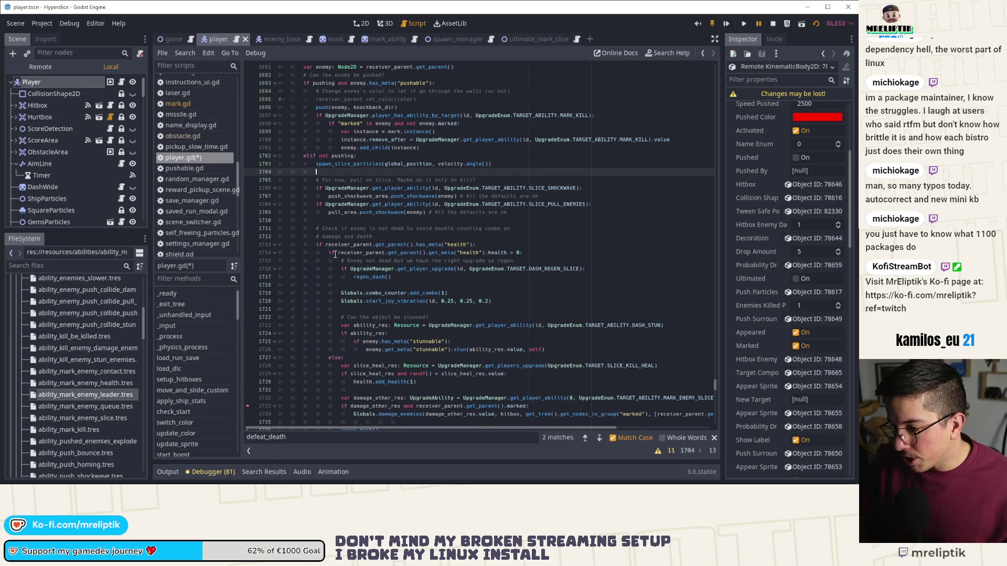
Paste the MARK_ENEMY_SLICE block after regen_dash() in the health > 0 check, indenting mark_enemy(enemy)
scroll(450, 236, down, 3)
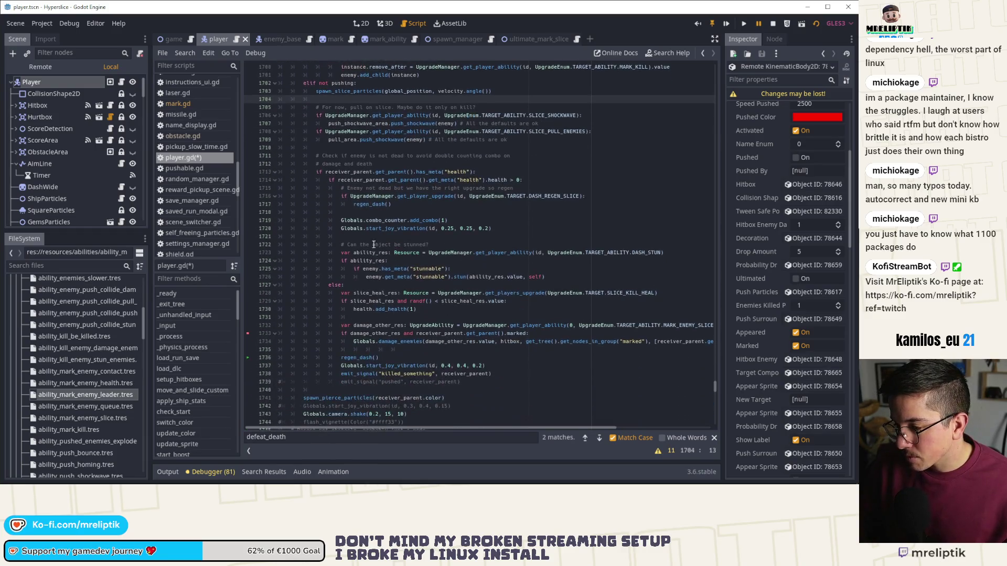
click(416, 205)
key(Return)
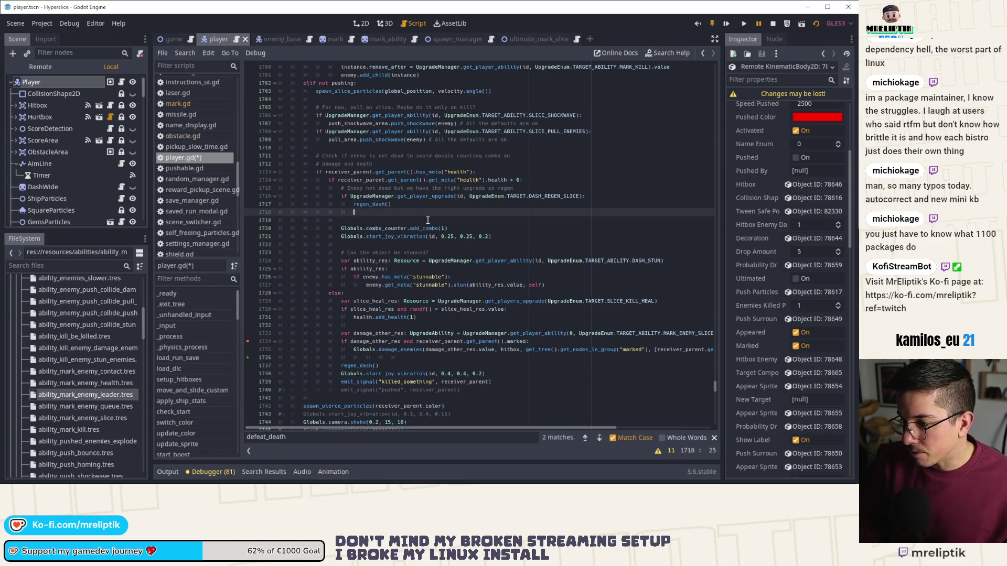
key(Return)
key(ctrl+v)
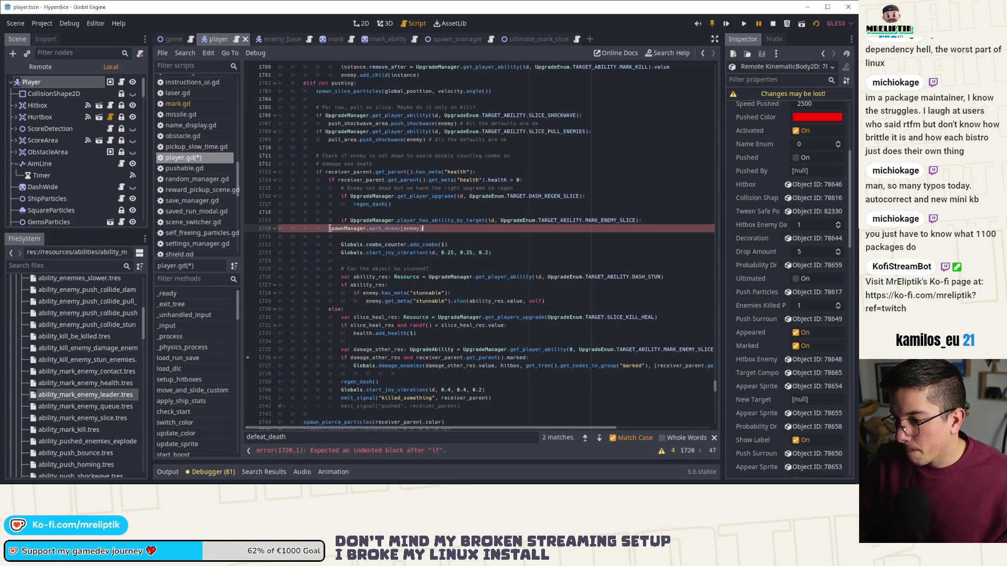
click(329, 228)
key(Tab)
key(Tab)
Add the comment '# Mark only if enemy is not dead to avoid marking and killing at the same tim' above the check
click(354, 213)
key(Return)
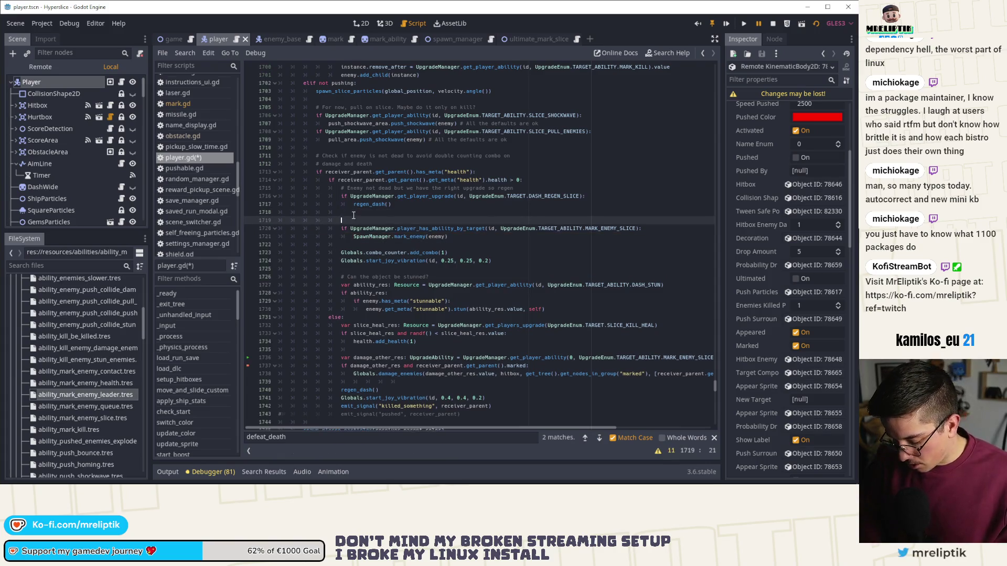
text(# Mark only if)
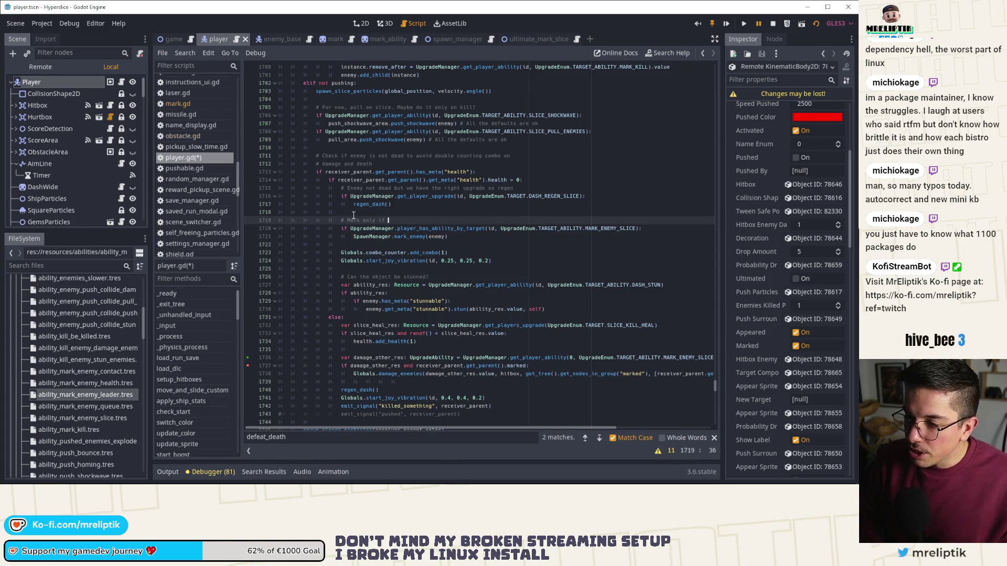
text( enemy is not dead to avoid )
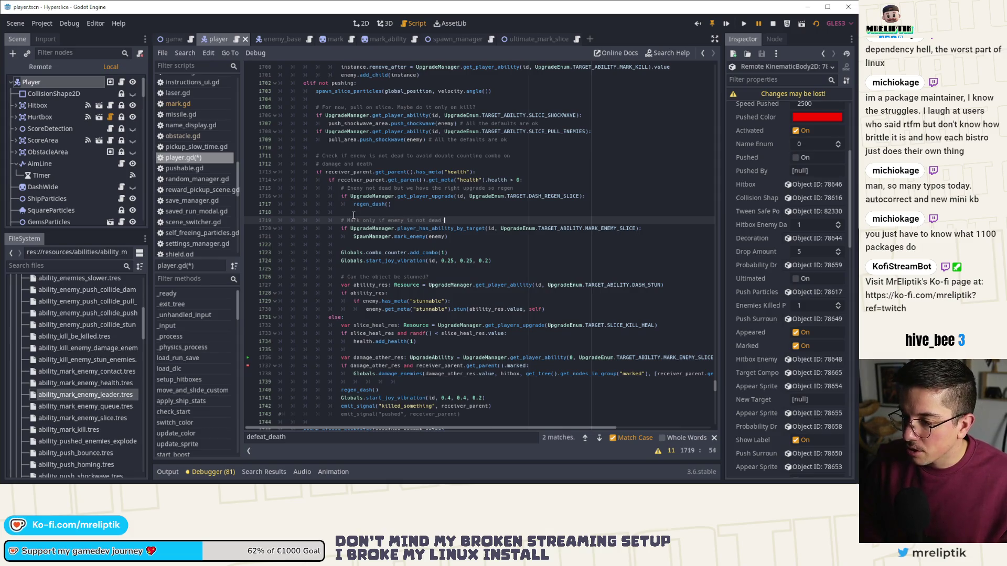
text(marking )
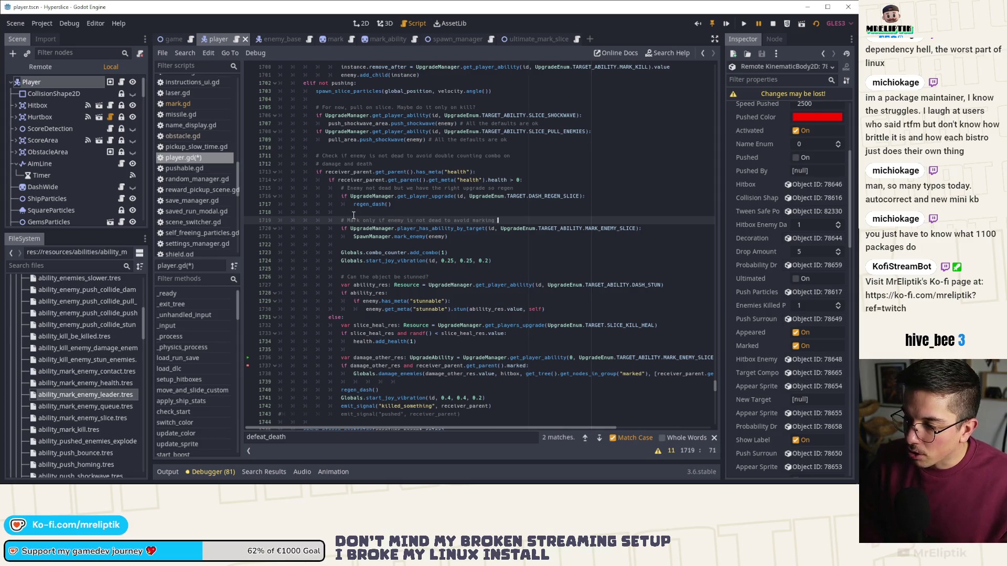
text(and killing at th)
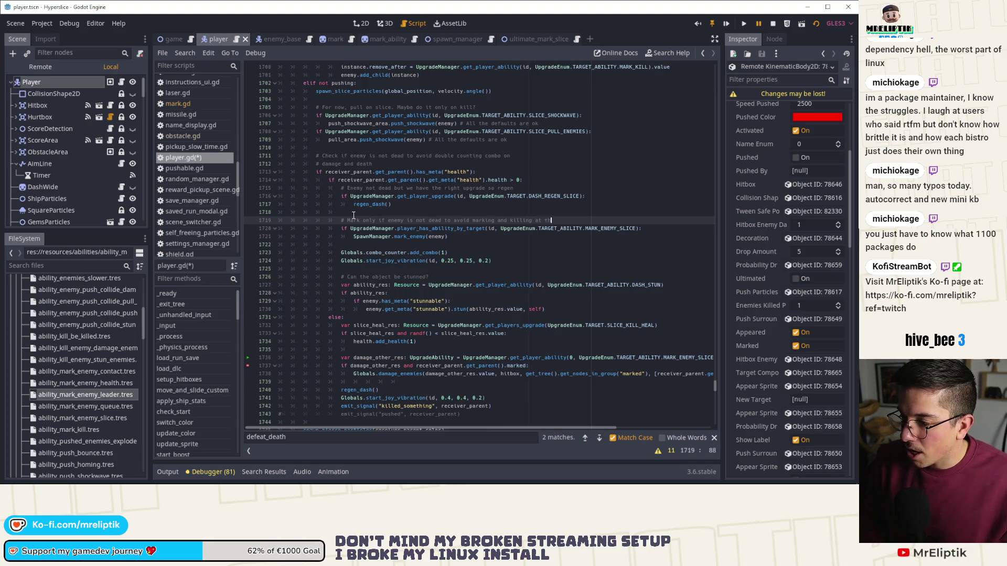
text(e same time)
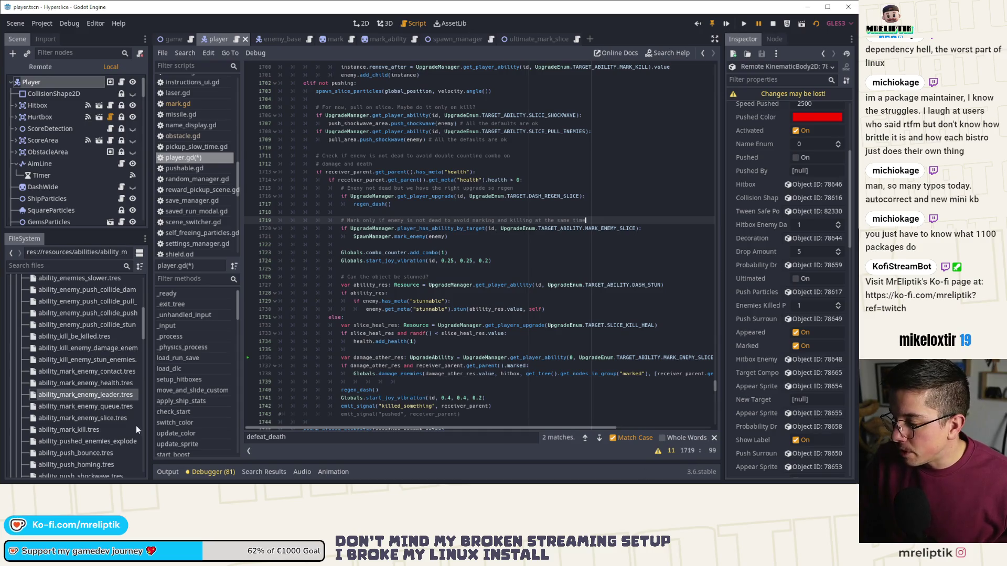
In the Debugger, continue and step over the hit handler, inspect the enemy, then resume the game
click(219, 471)
click(714, 300)
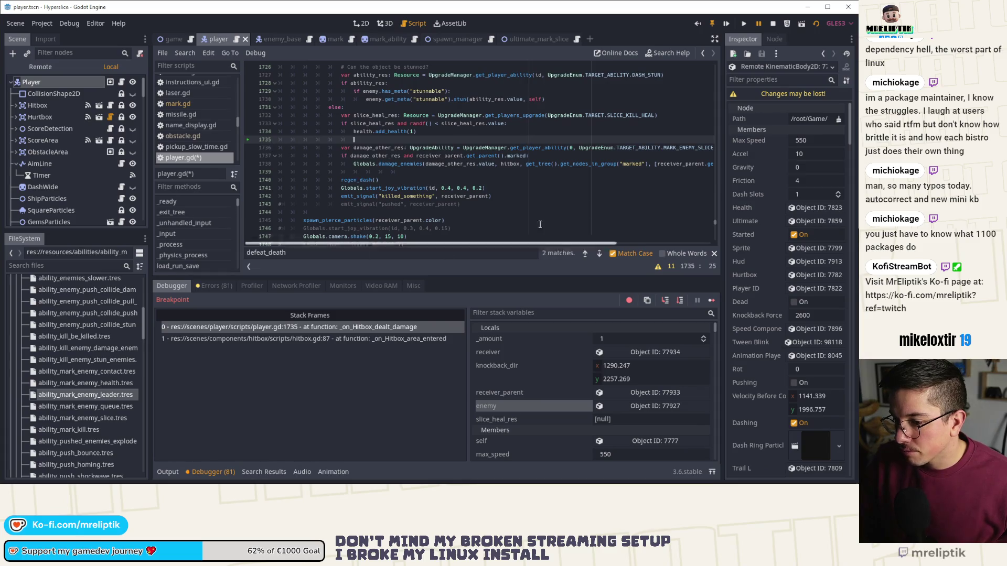
click(711, 301)
click(711, 301)
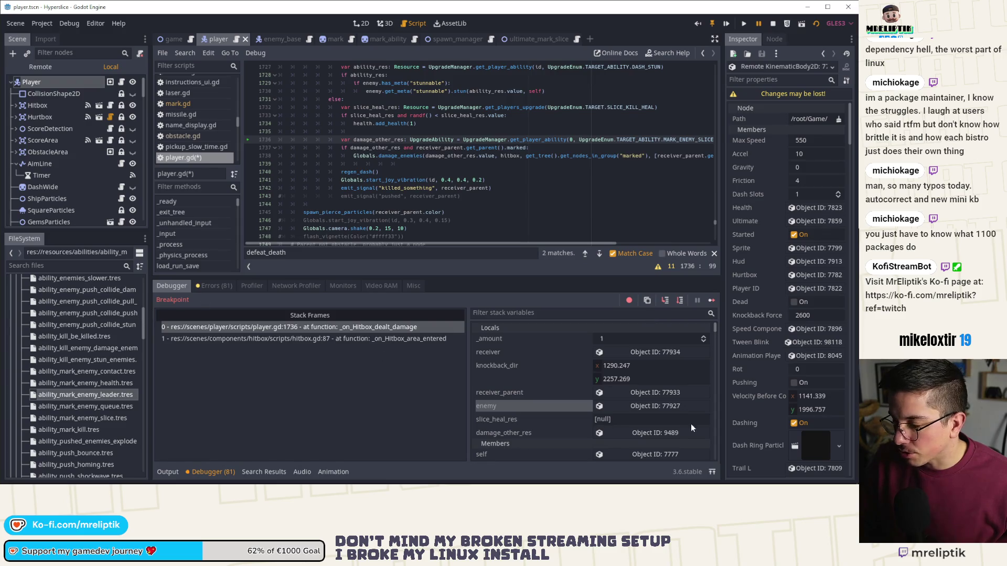
click(709, 300)
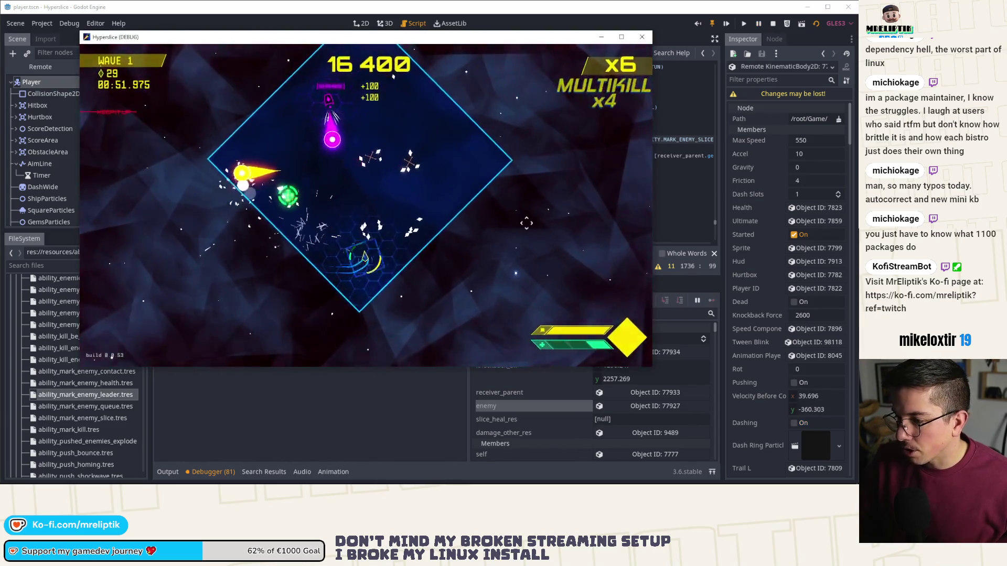